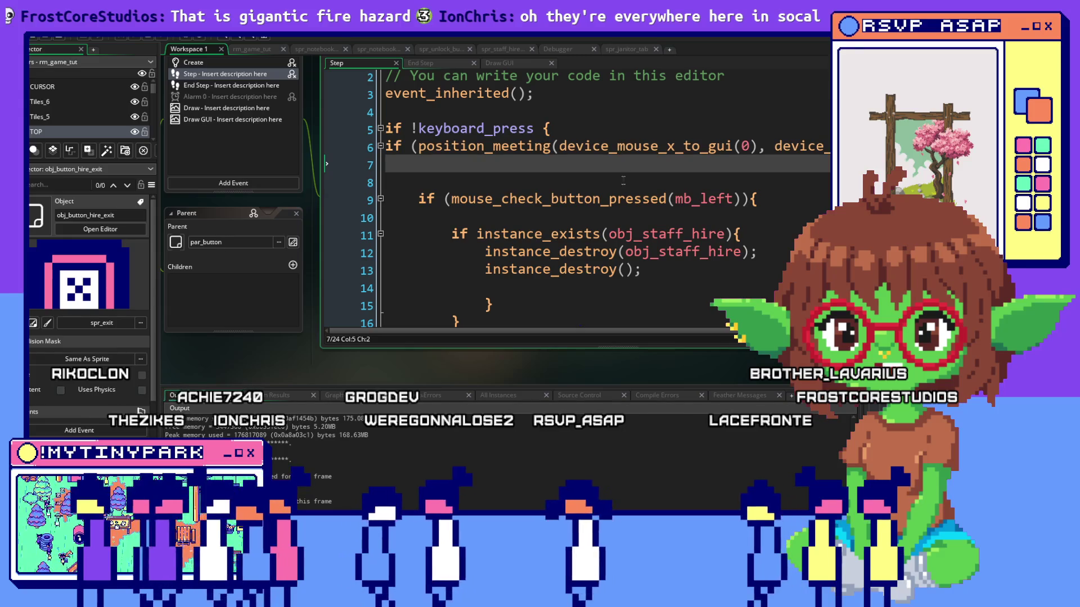
Cut the instance_destroy(); line out of the inner obj_staff_hire if block.
scroll(669, 191, down, 1)
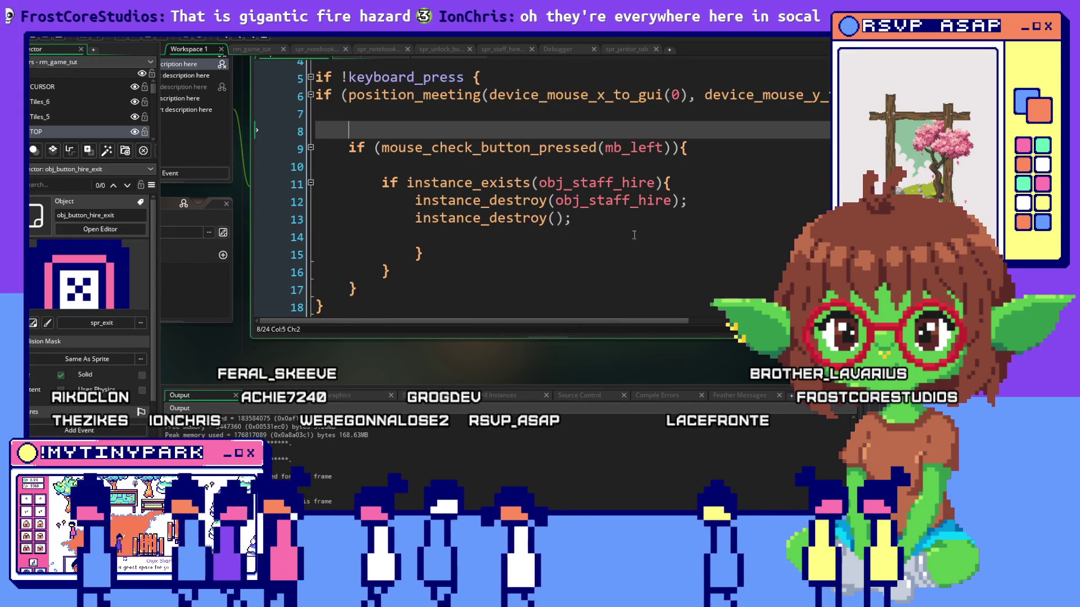
click(690, 237)
click(690, 199)
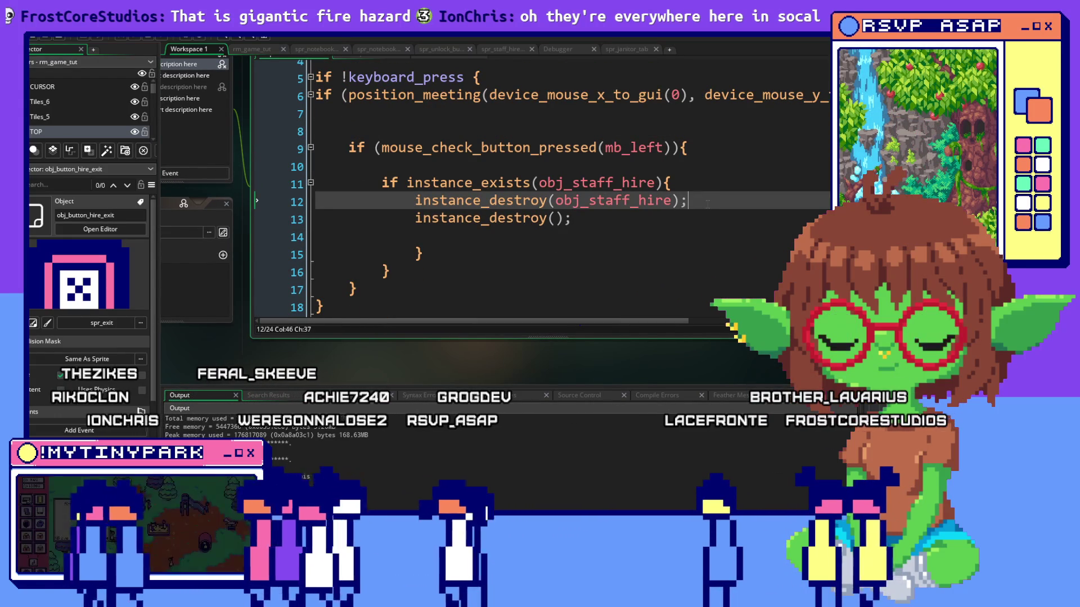
key(Return)
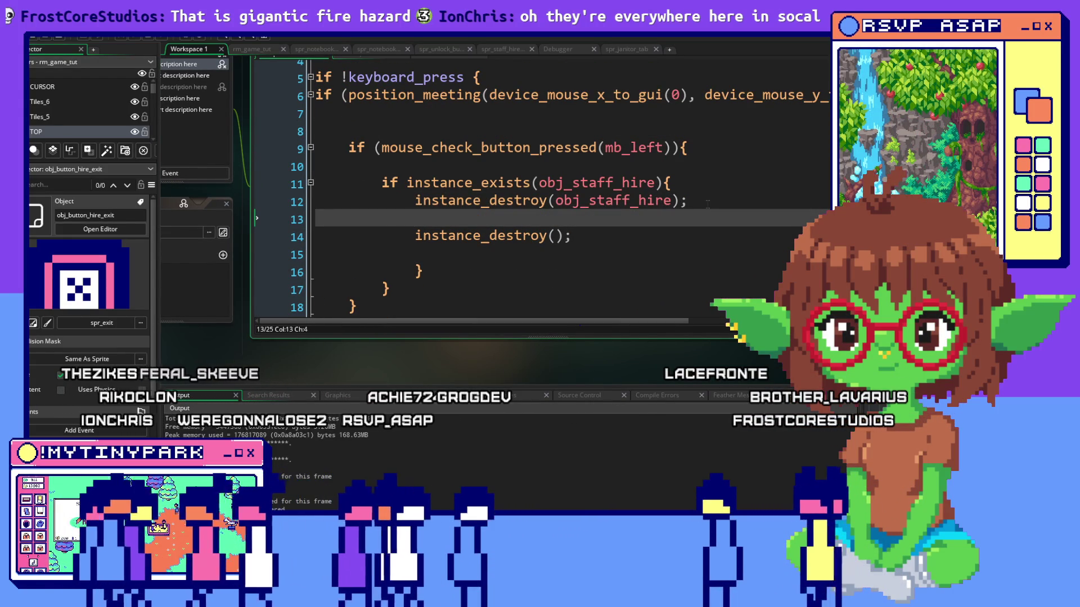
key(BackSpace)
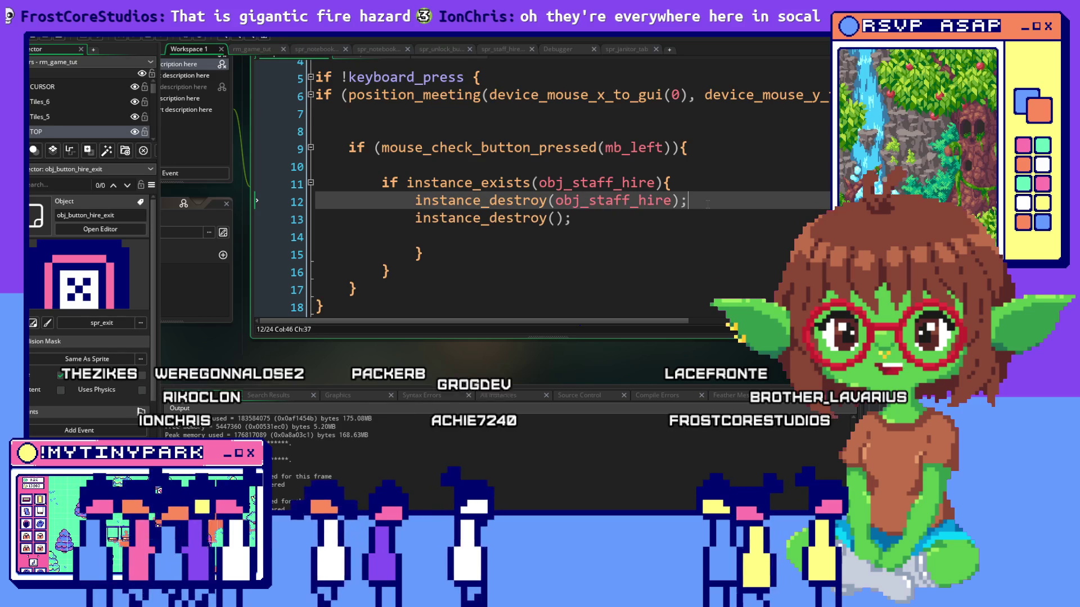
key(Down)
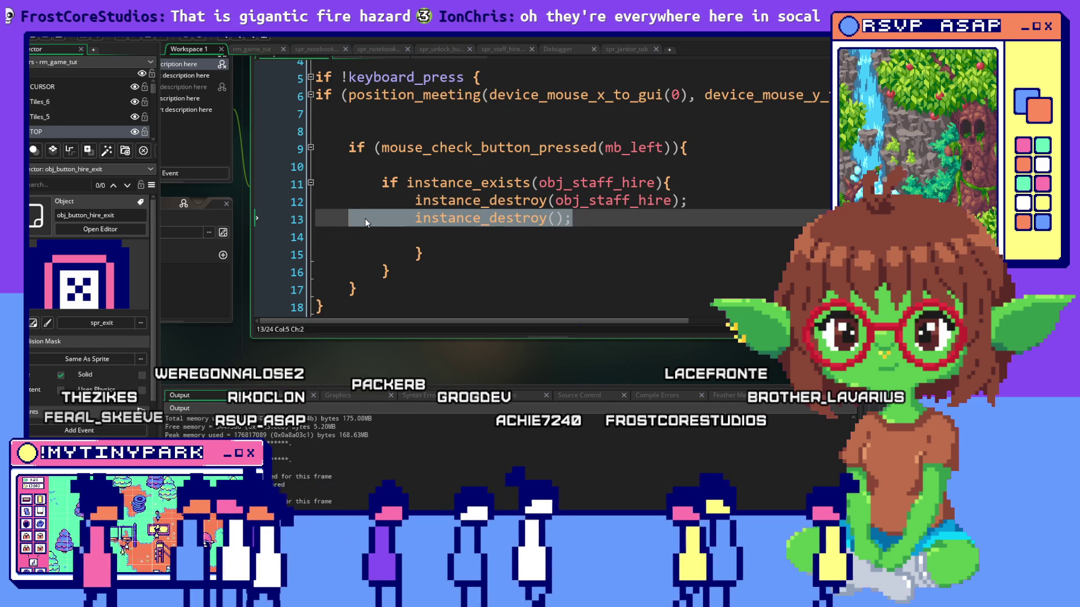
key(BackSpace)
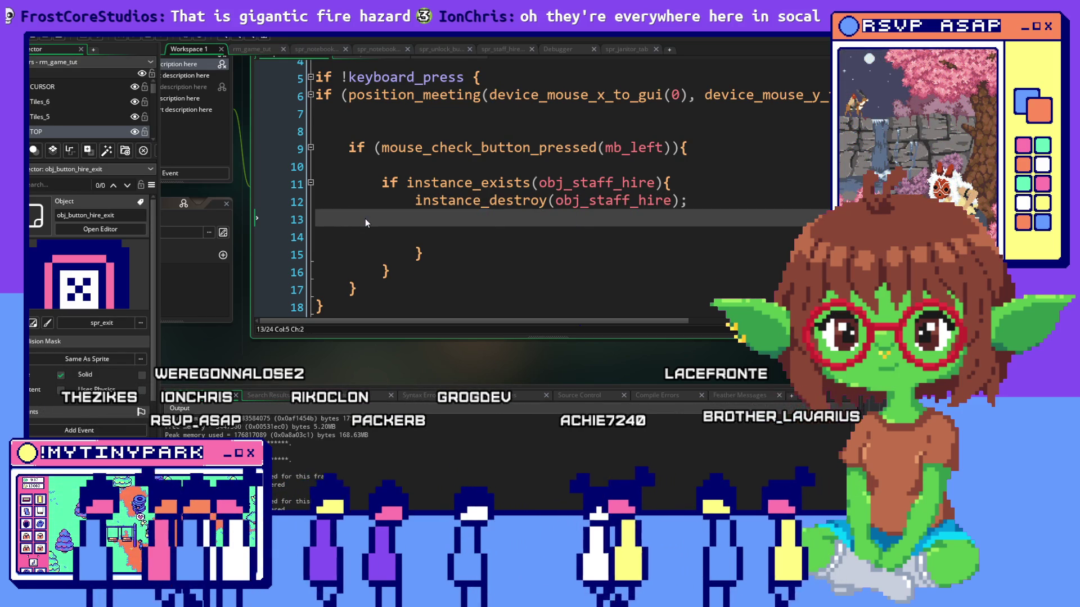
key(BackSpace)
key(BackSpace)
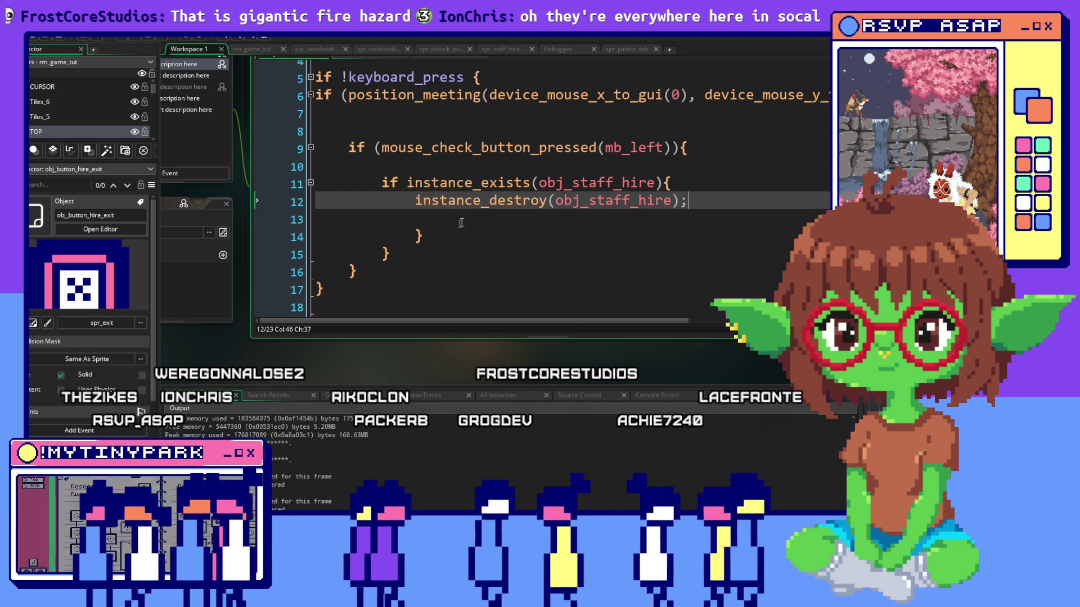
Paste instance_destroy(); onto a new line after the inner block's closing brace.
click(416, 236)
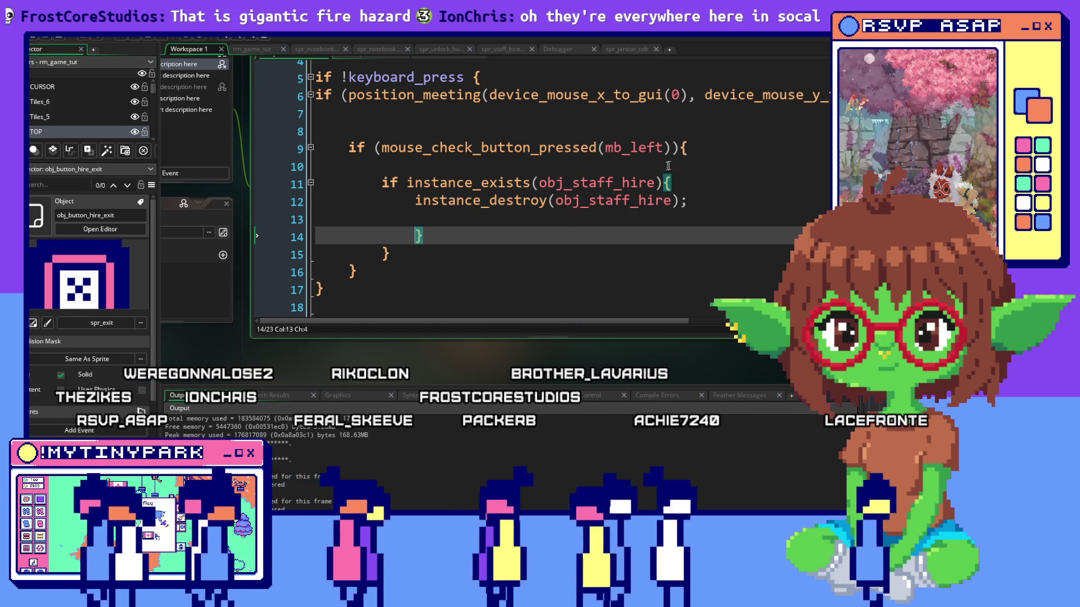
click(564, 233)
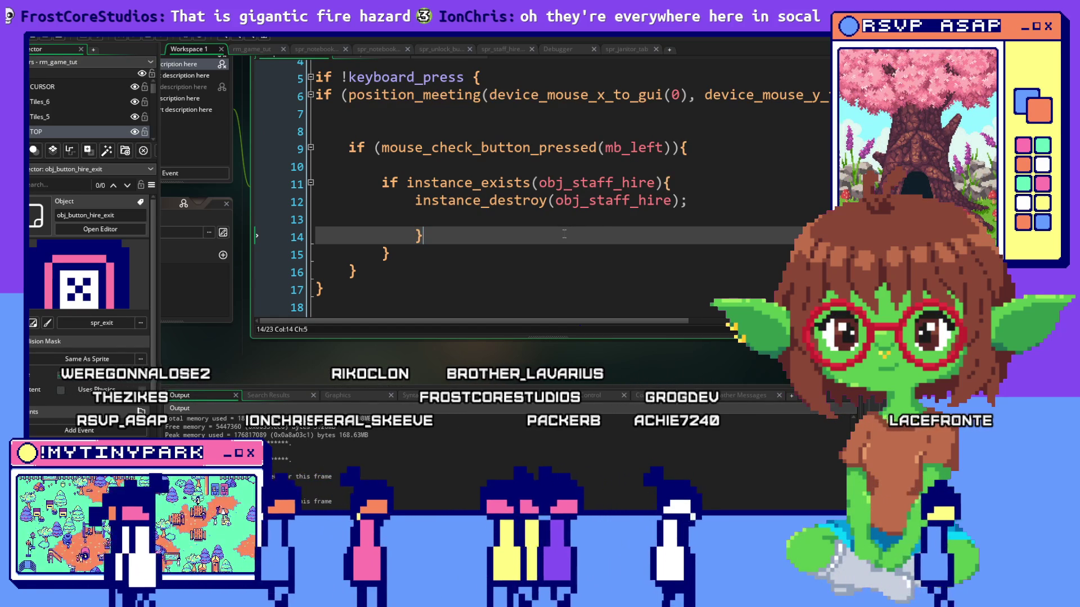
key(Return)
key(ctrl+v)
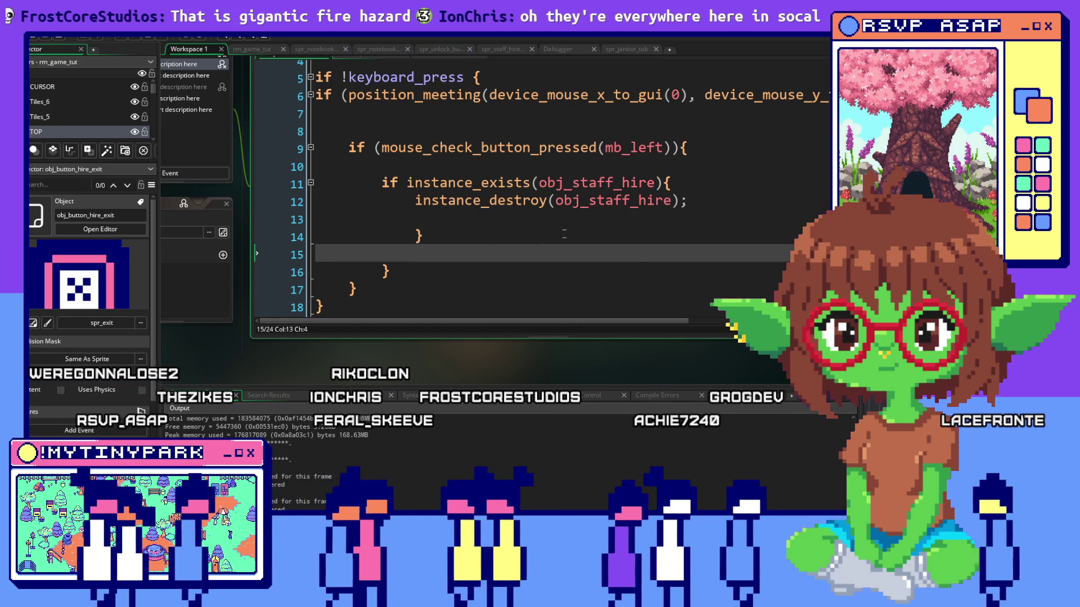
Add obj_game.menu_state = menustate.main; on a new line above instance_destroy().
click(564, 233)
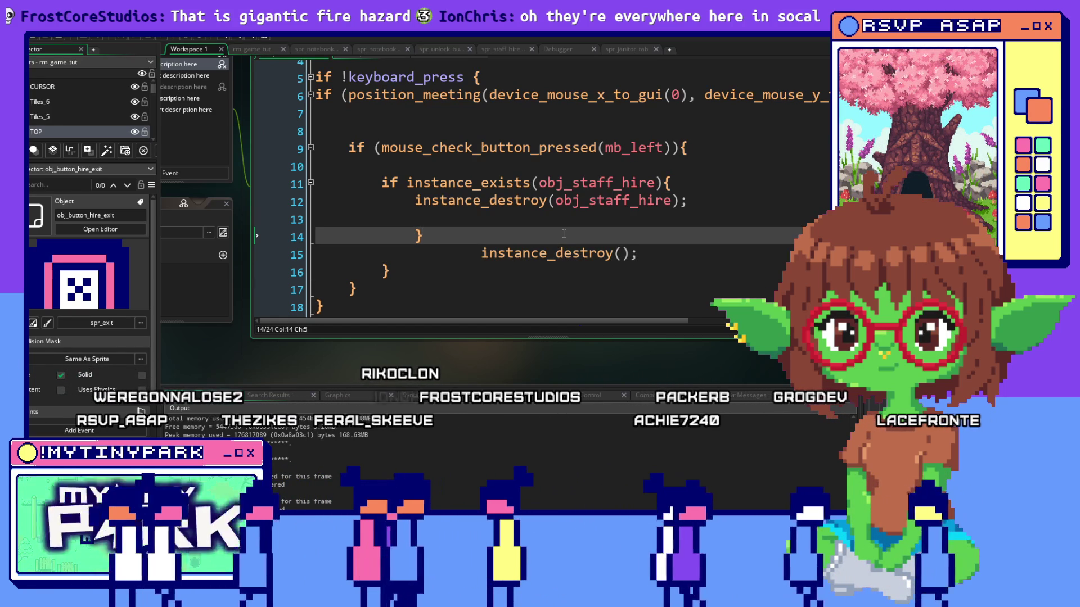
key(Return)
text(obj_)
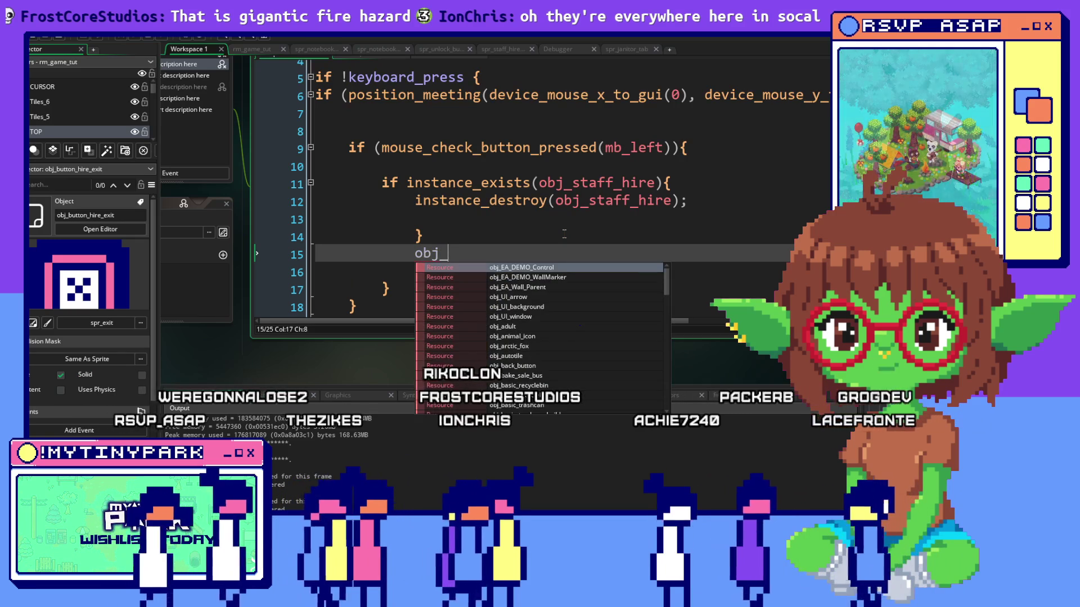
text(game.me)
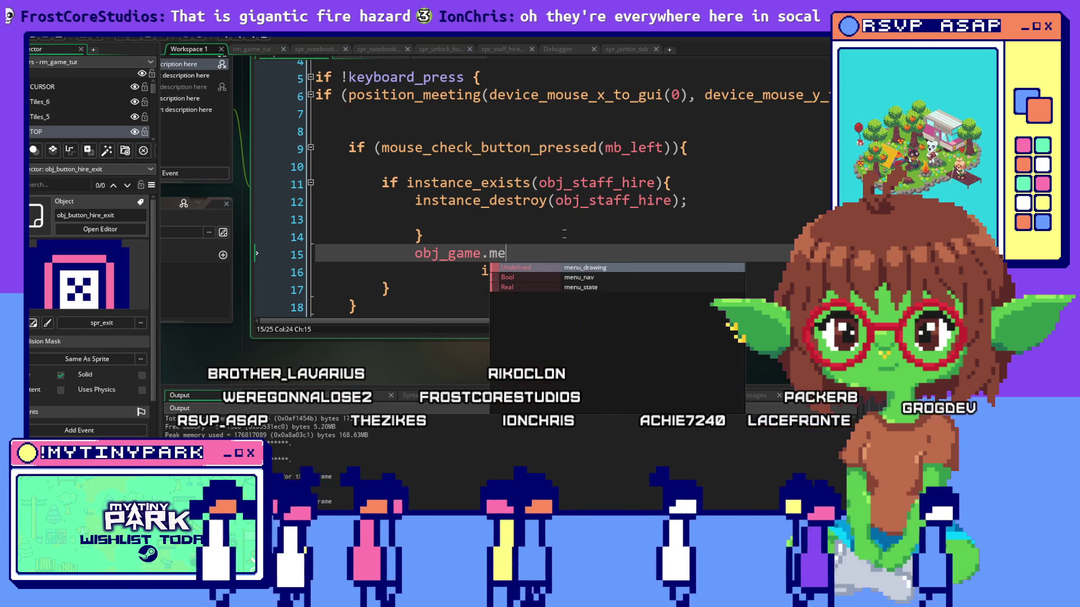
text(nustate)
key(BackSpace)
key(BackSpace)
key(BackSpace)
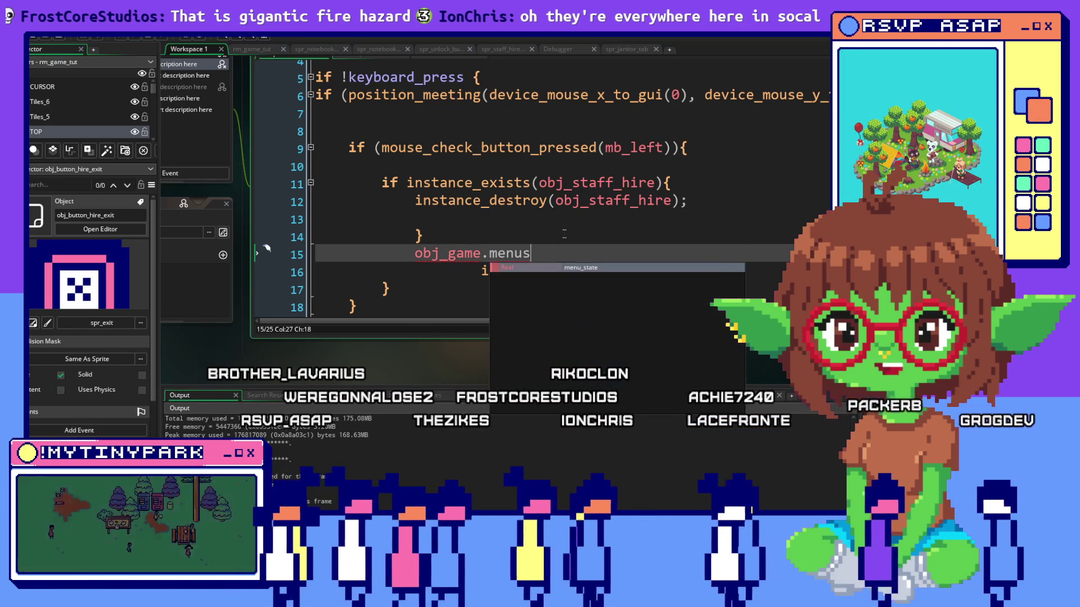
text(_)
key(BackSpace)
key(BackSpace)
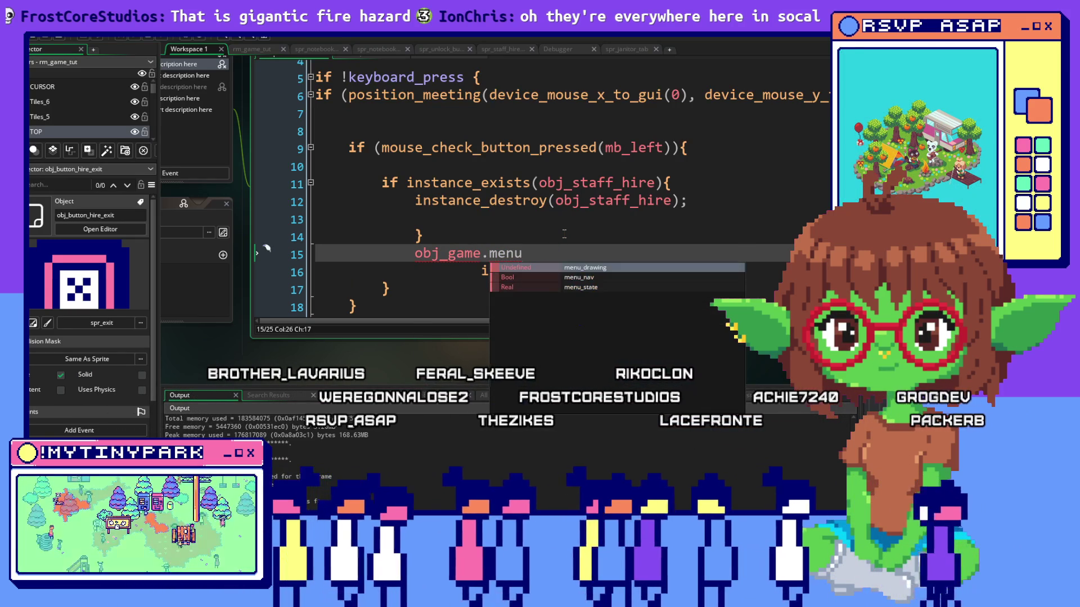
text(_state )
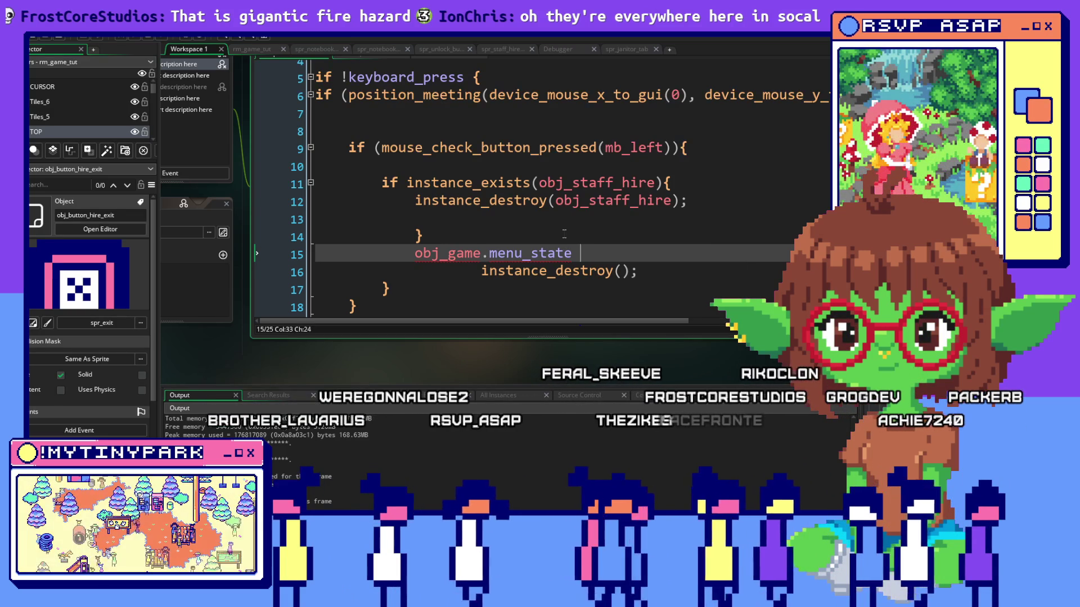
text(= )
text(menu)
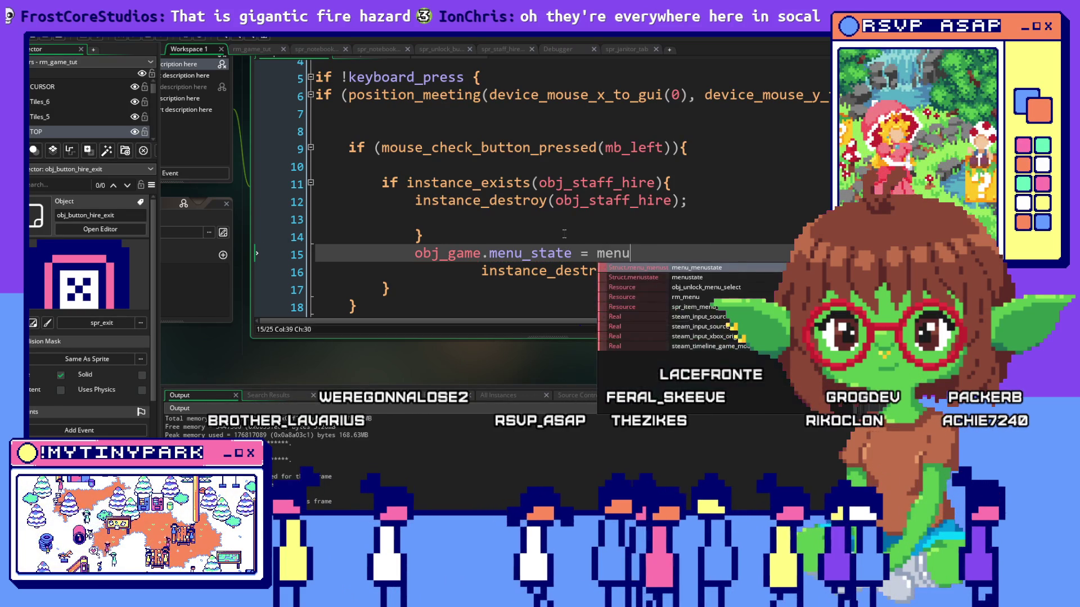
text(state.smain;)
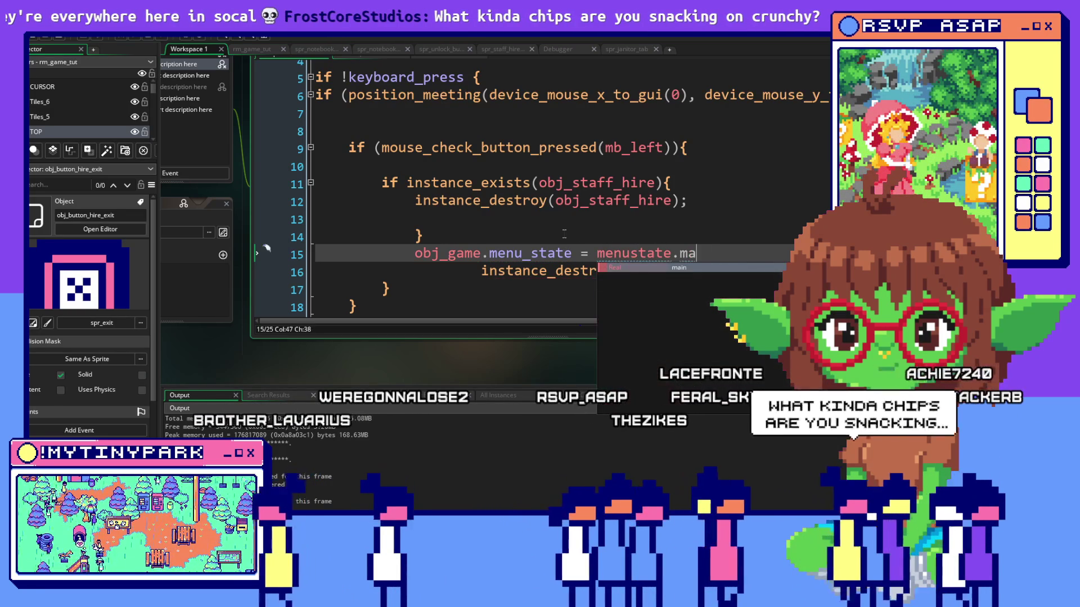
click(587, 201)
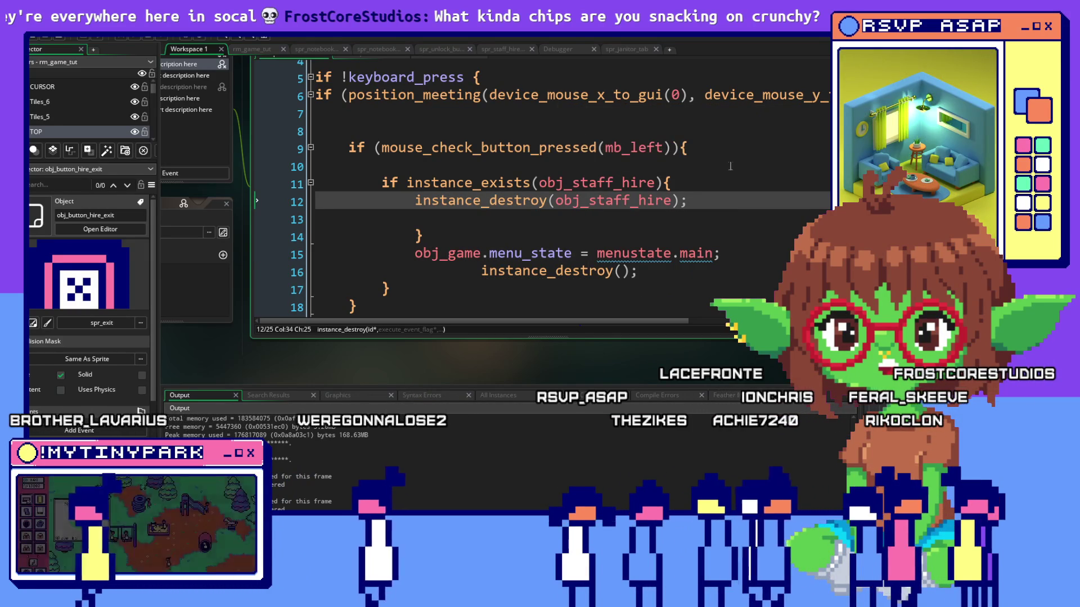
click(612, 231)
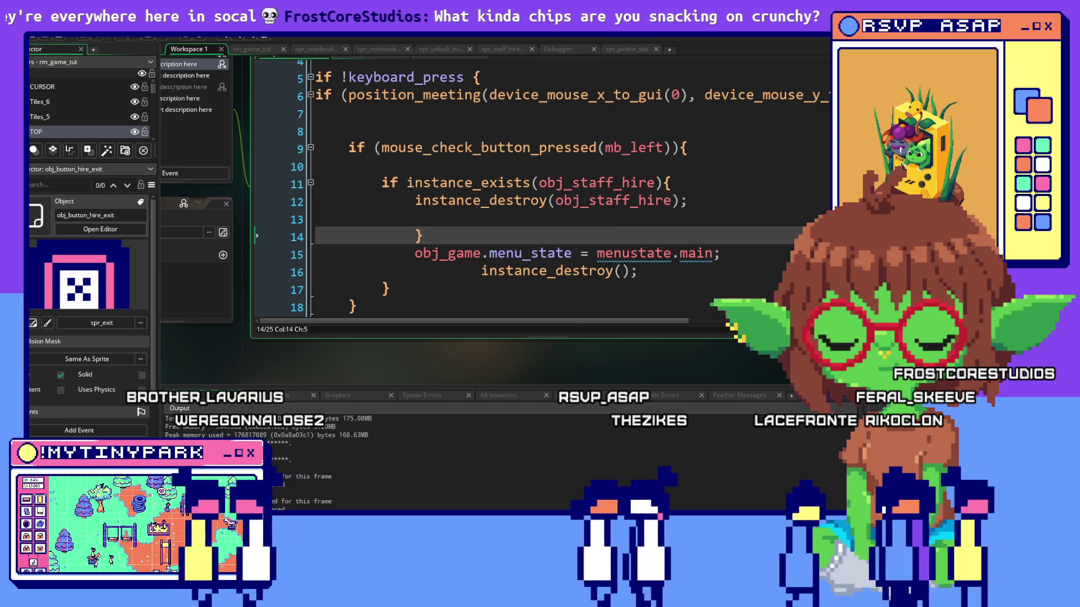
key(alt+Tab)
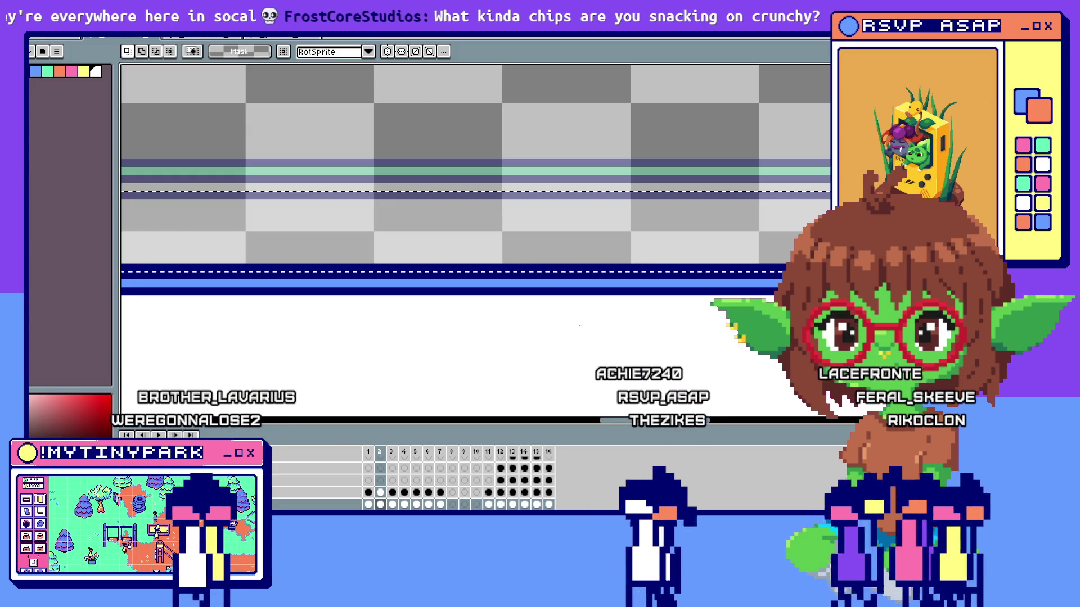
Build and run My Tiny Park until the mayor's welcome dialogue appears.
key(alt+Tab)
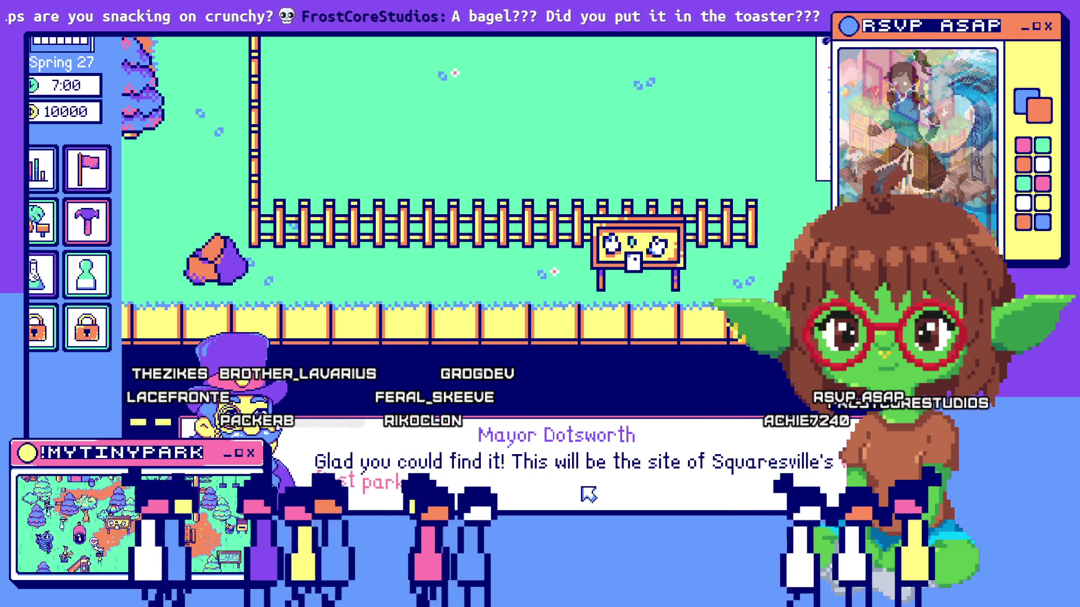
Advance the mayor's dialogue and switch the hiring panel between Janitors and Scientists.
click(586, 494)
click(586, 494)
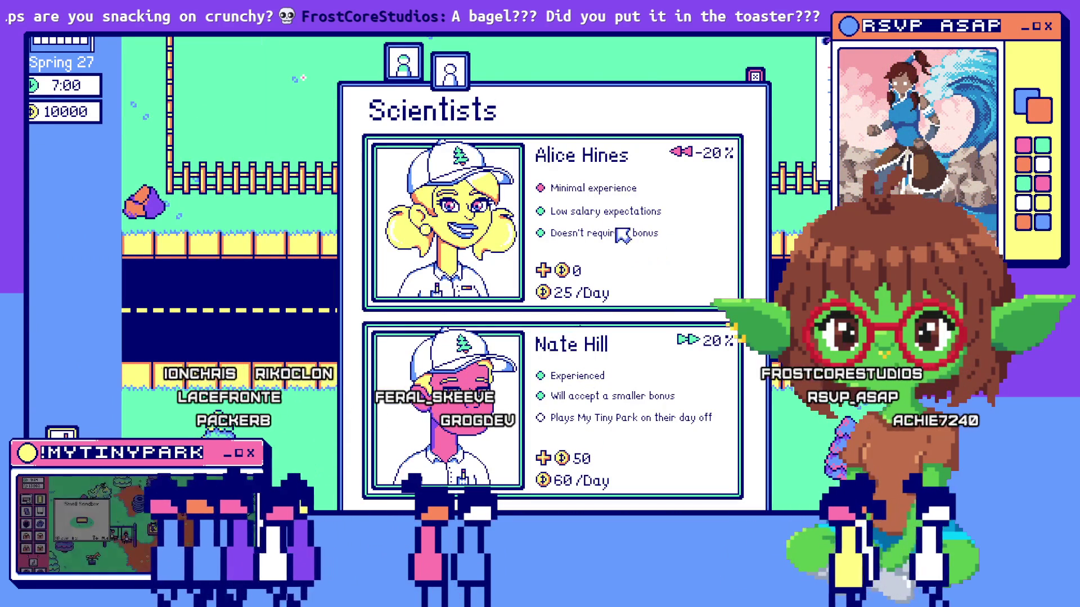
click(422, 73)
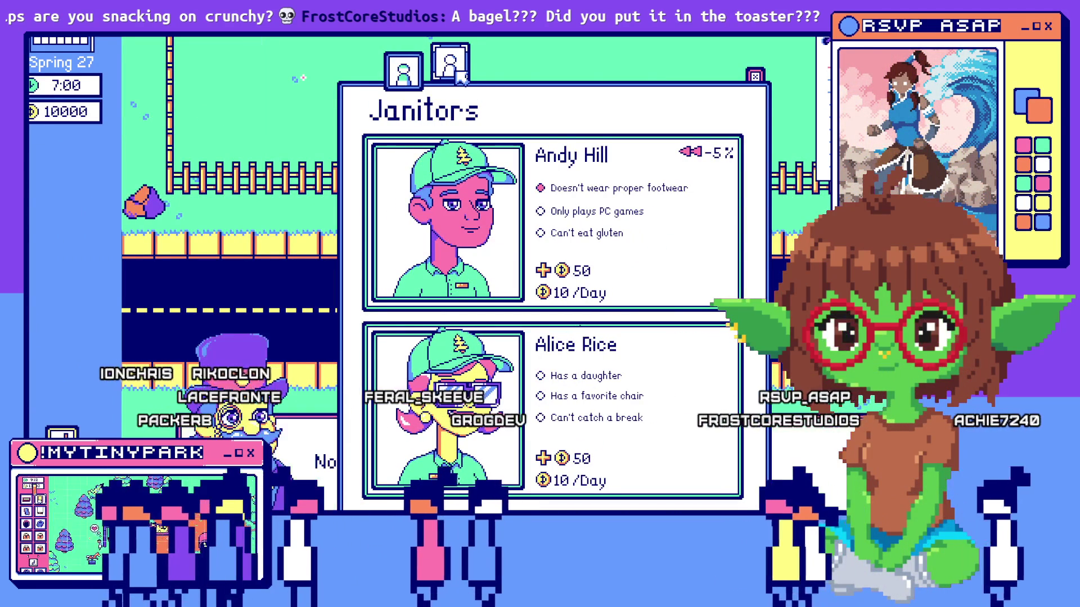
click(459, 75)
click(403, 72)
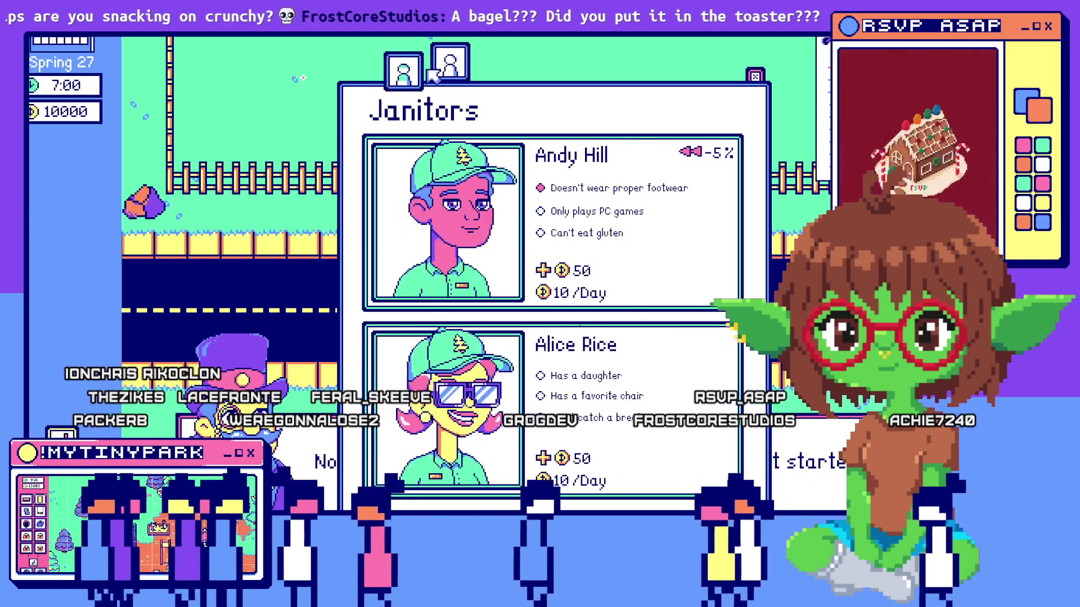
click(527, 71)
Reopen the hiring panel, toggle Janitors and Scientists again, then close it.
click(527, 72)
click(494, 282)
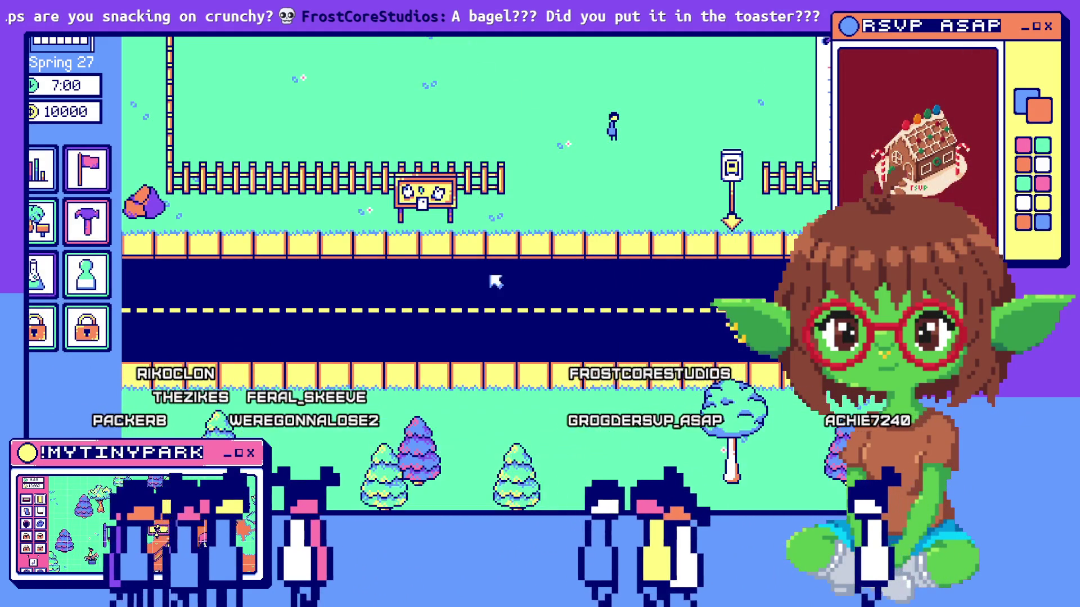
click(403, 63)
click(450, 71)
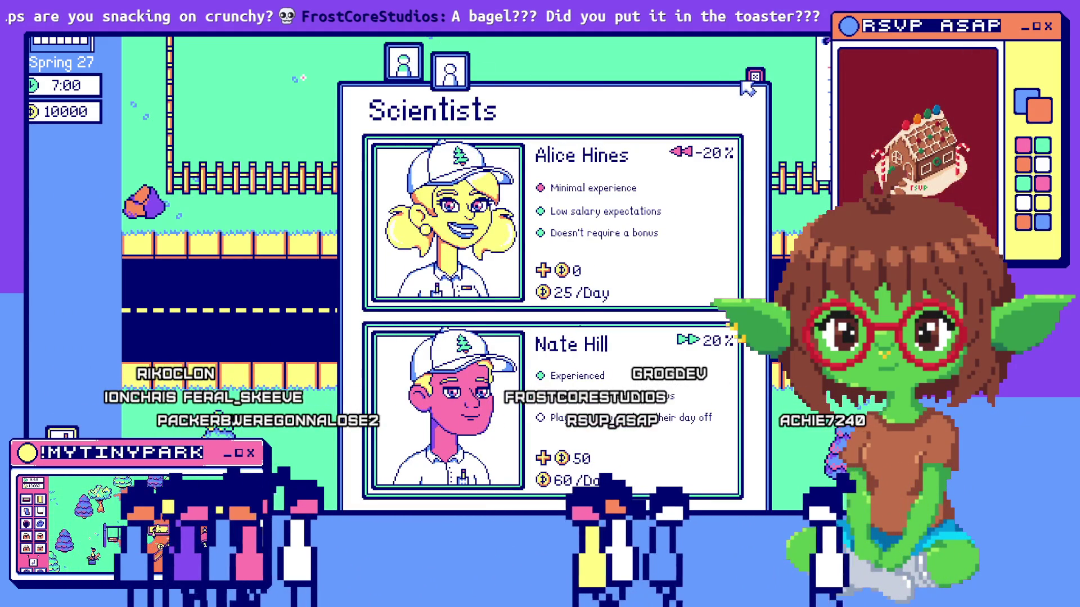
click(755, 76)
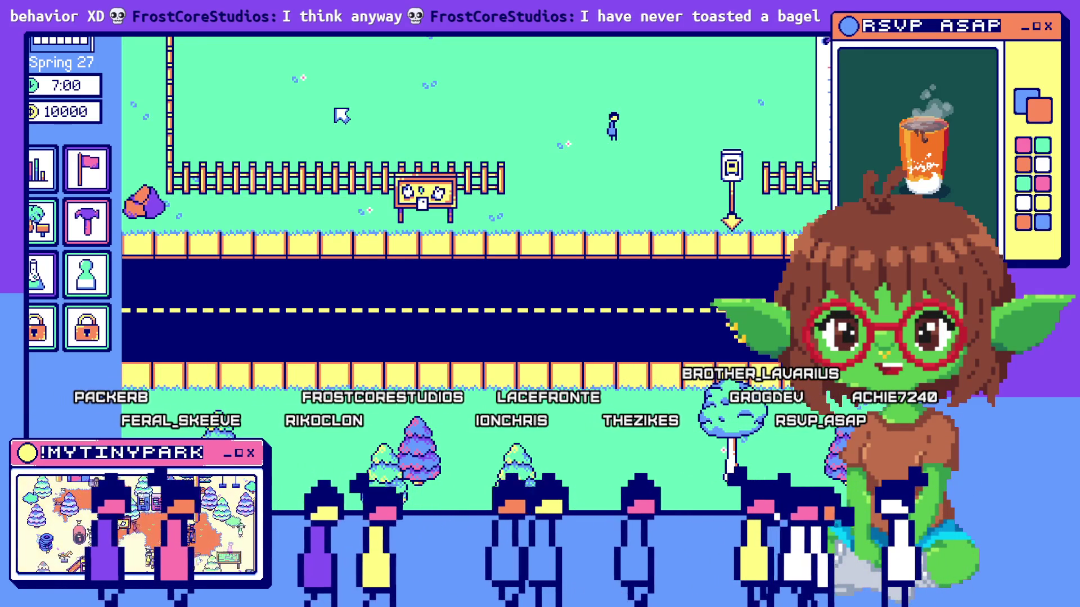
key(Up)
key(Left)
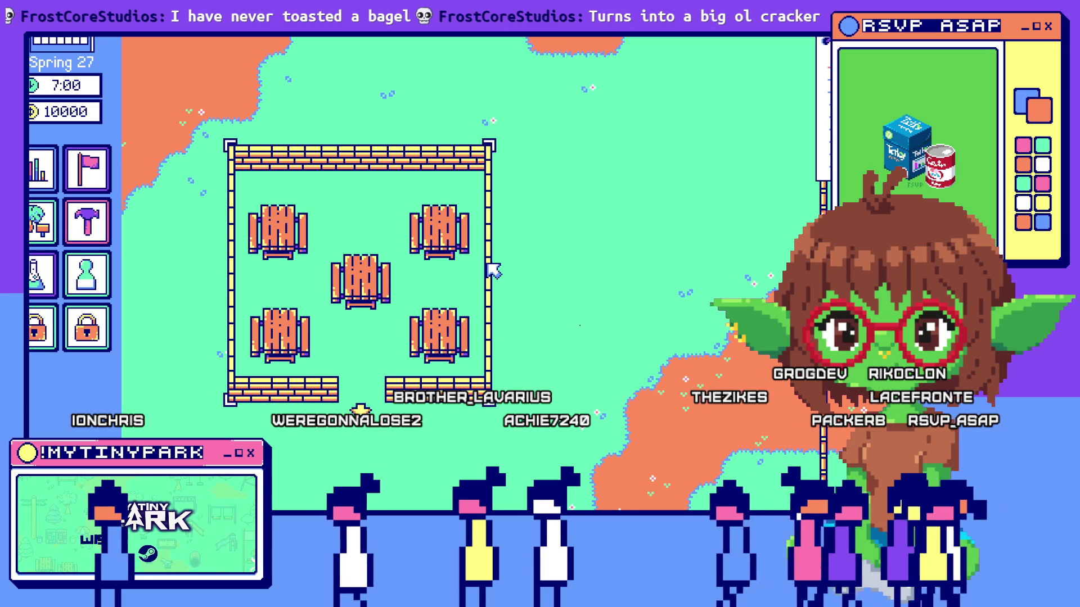
Pan the camera to bring the fenced five-table picnic area into view.
key(a)
key(s)
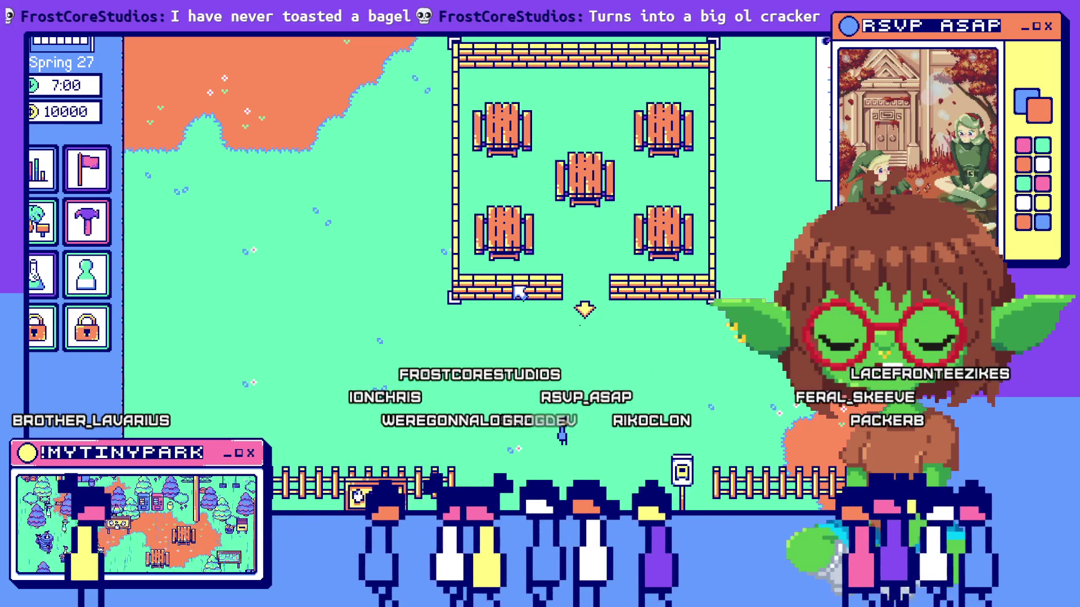
drag(507, 323, 523, 190)
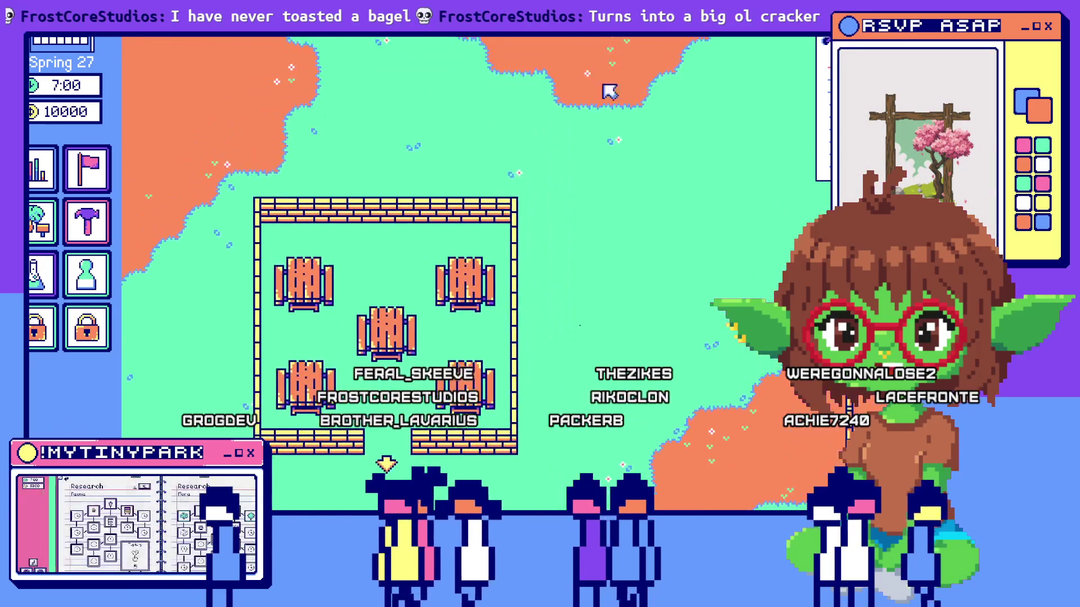
Pan the map to reveal the fence and dirt beside the picnic area.
drag(410, 466, 275, 368)
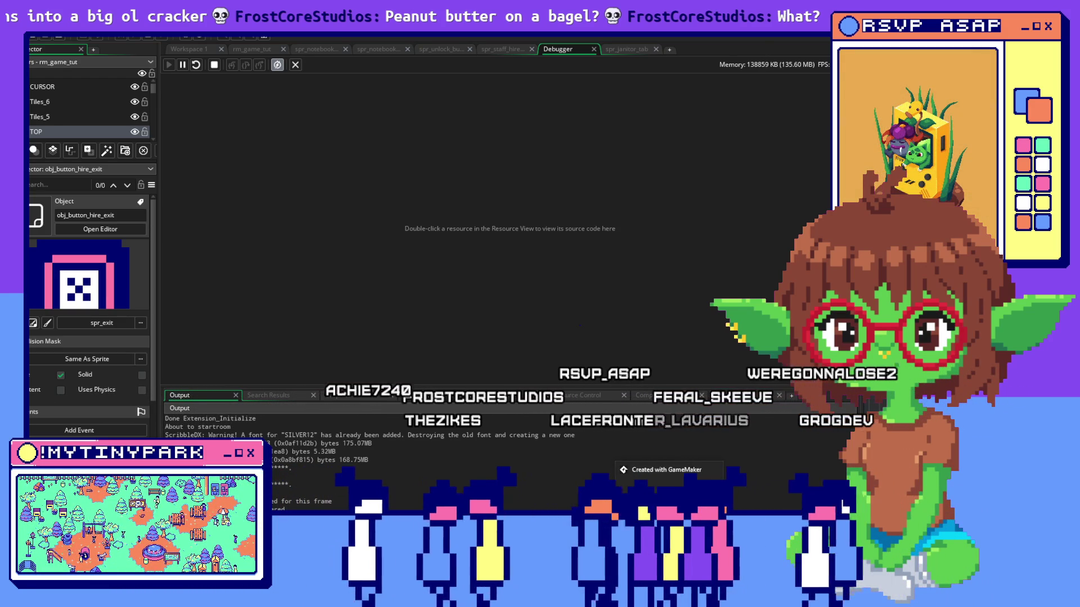
Return to the game and pan until the picnic area and the path below show.
key(alt+Tab)
key(alt+Tab)
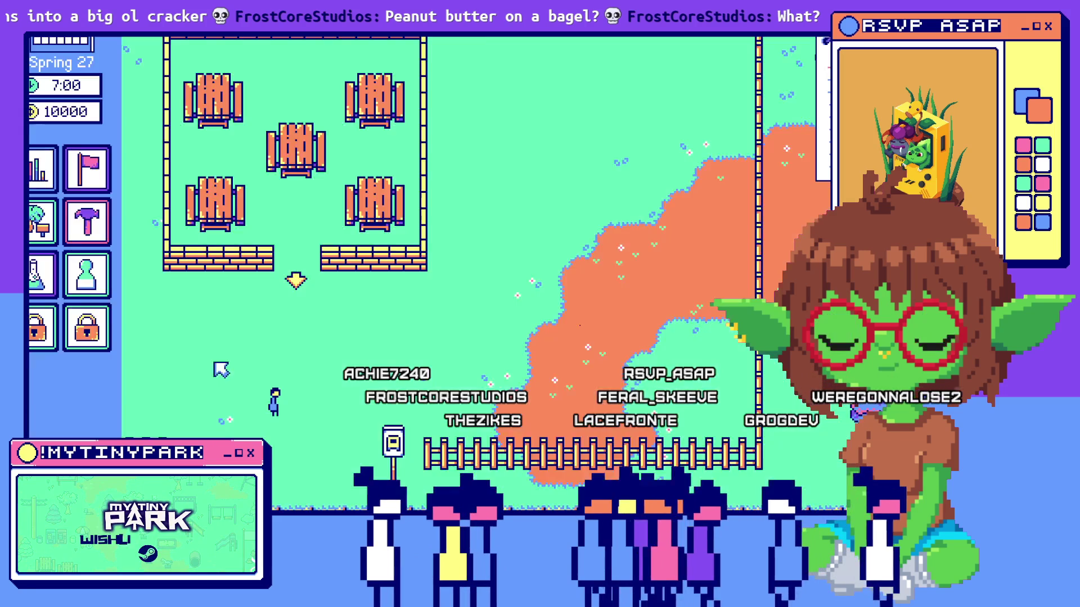
drag(122, 398, 351, 338)
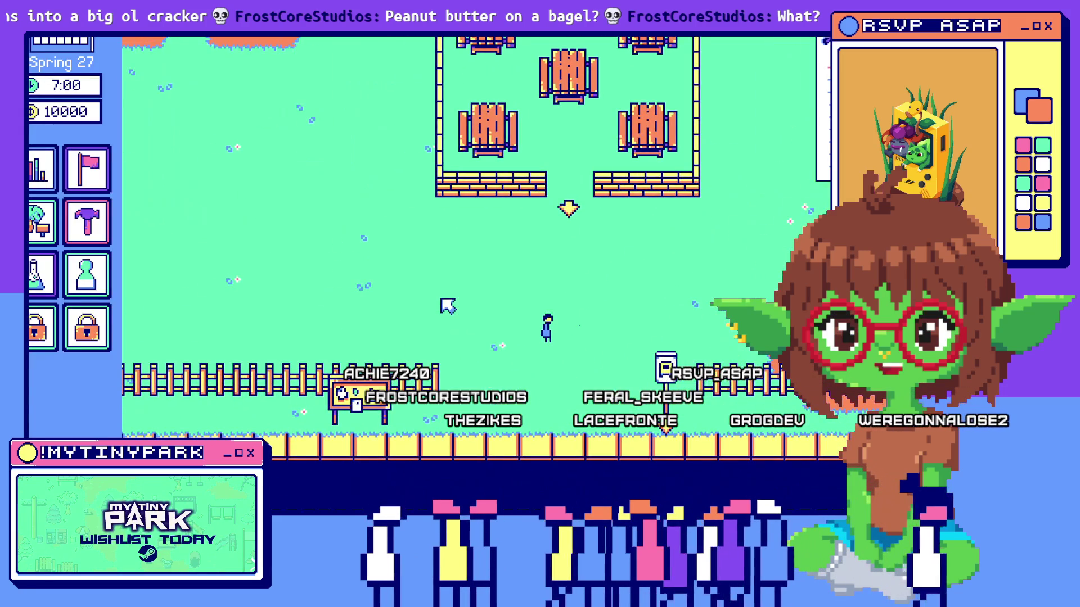
key(w)
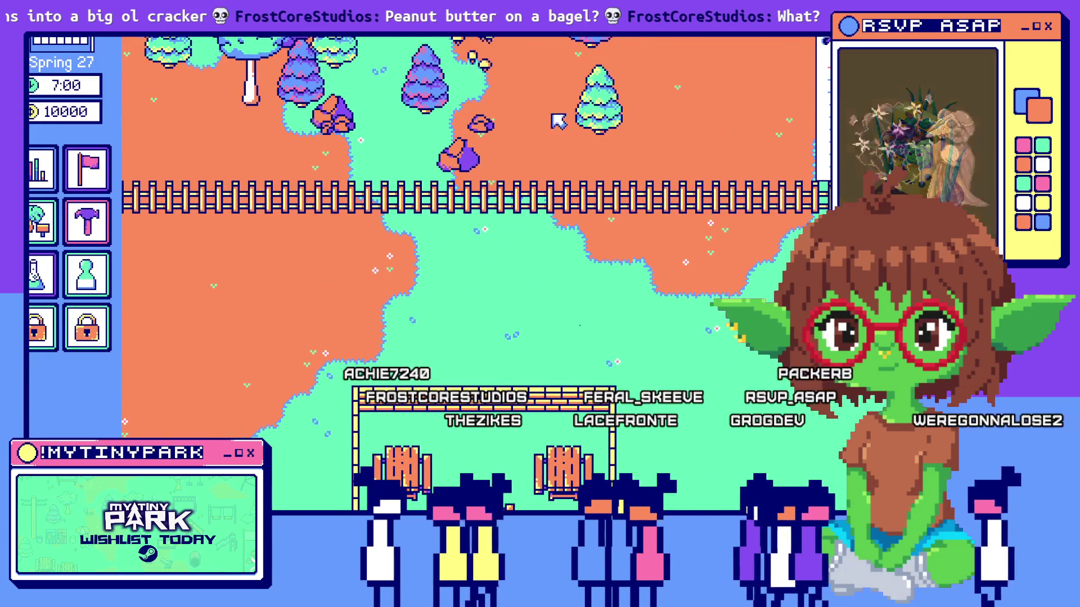
key(s)
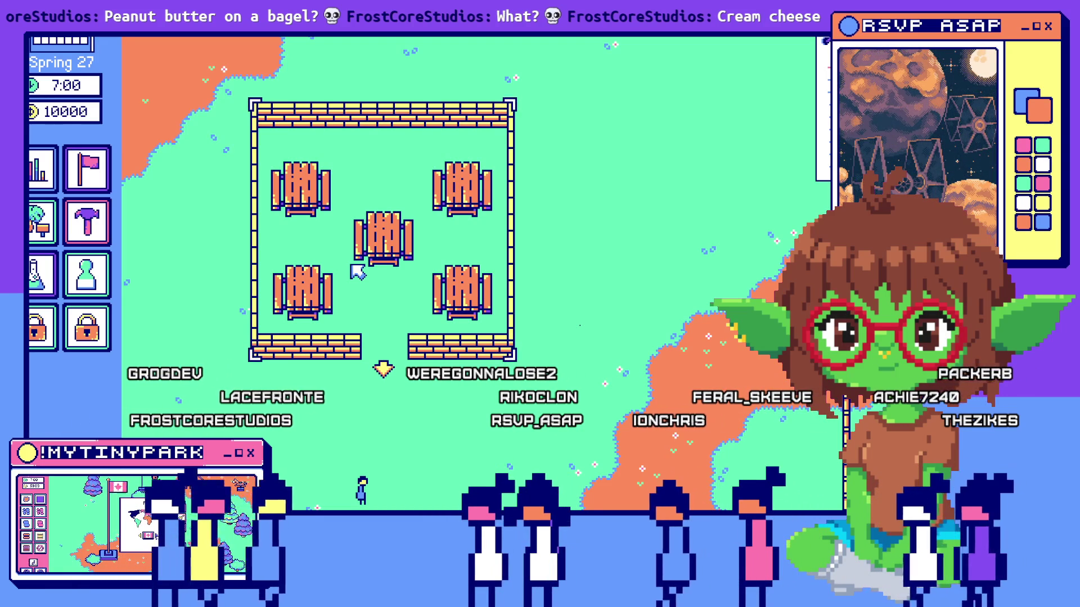
key(Left)
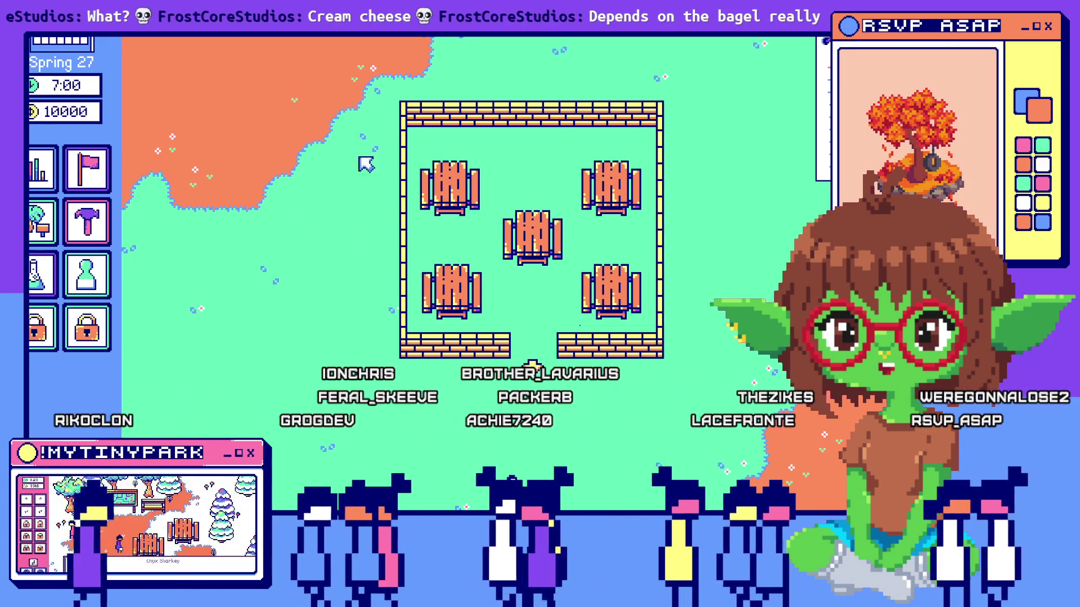
mouse_move(568, 48)
mouse_move(596, 466)
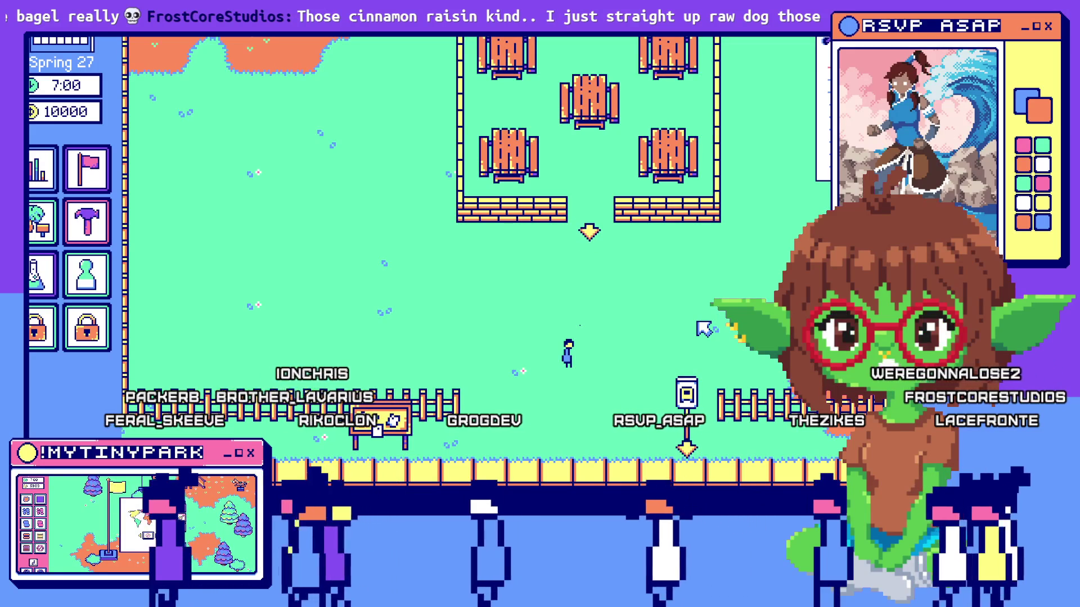
key(d)
key(s)
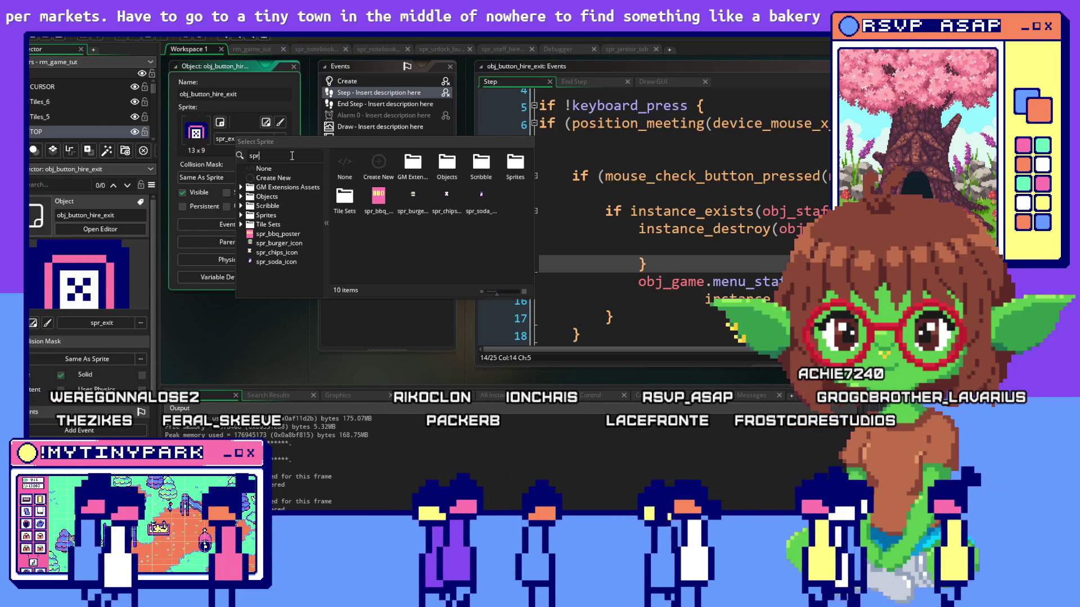
Filter the sprite picker to spr_exi and assign spr_exit_blue to obj_button_hire_exit.
text(_exi)
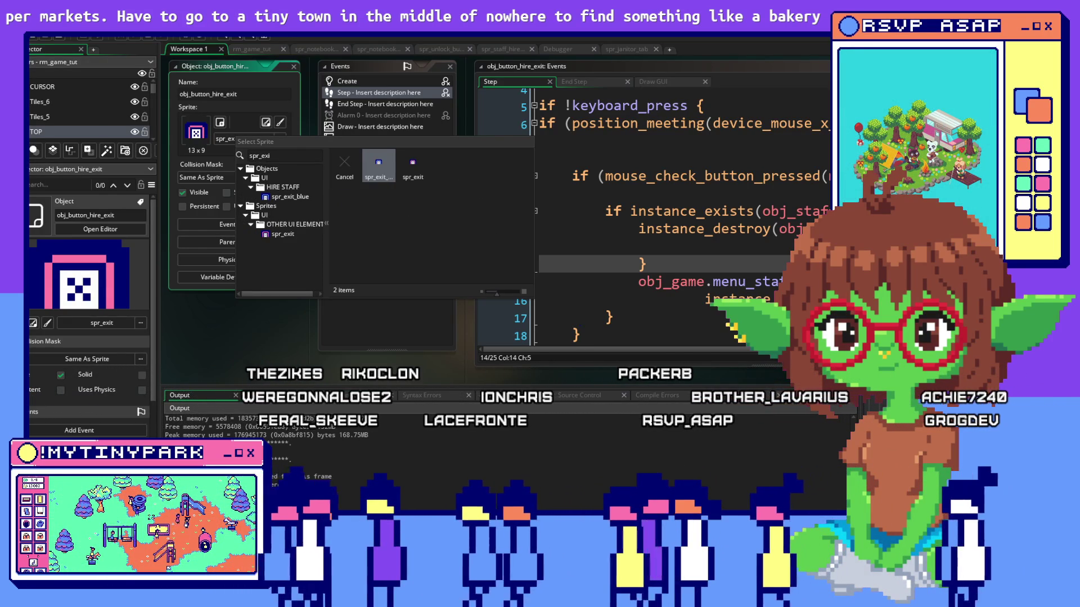
key(Return)
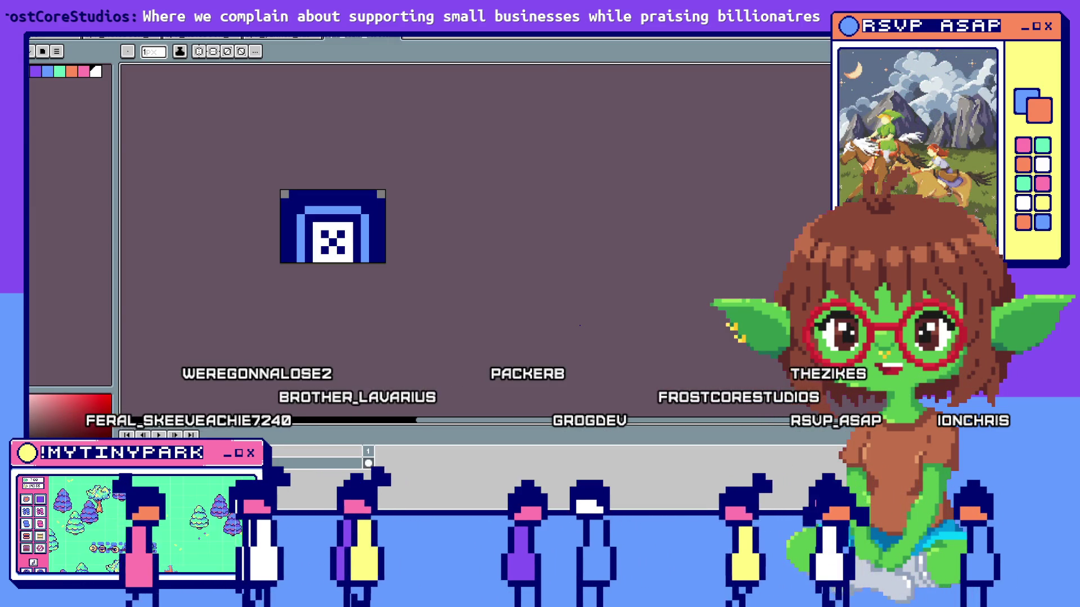
Leave the dark-blue tab sprite editor and relaunch the game to test the staff panel.
key(Escape)
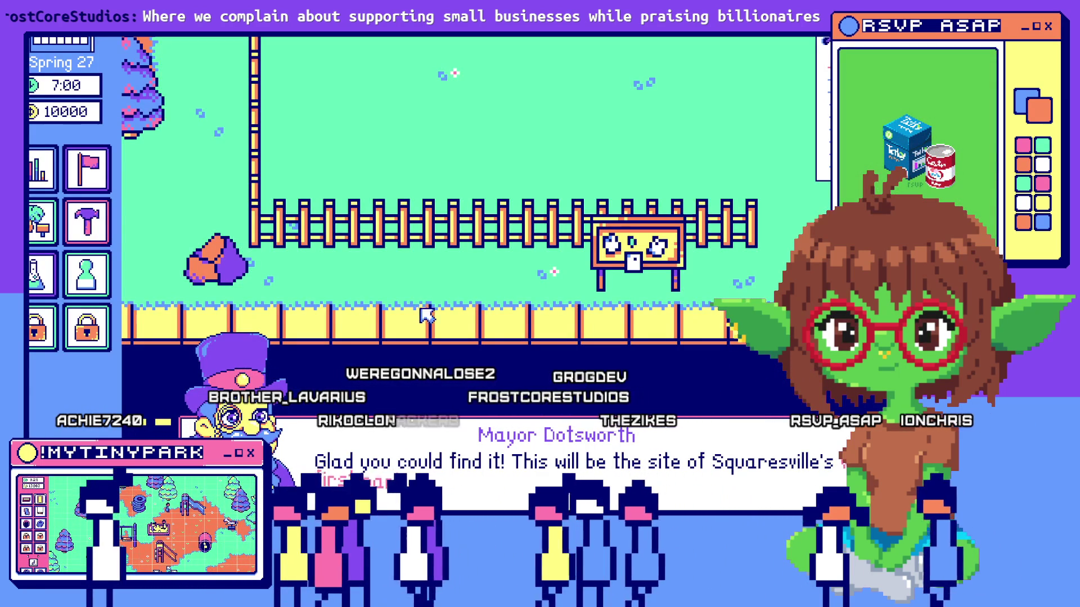
Dismiss the mayor's dialogue and test switching the hire panel between scientists and janitors.
click(585, 480)
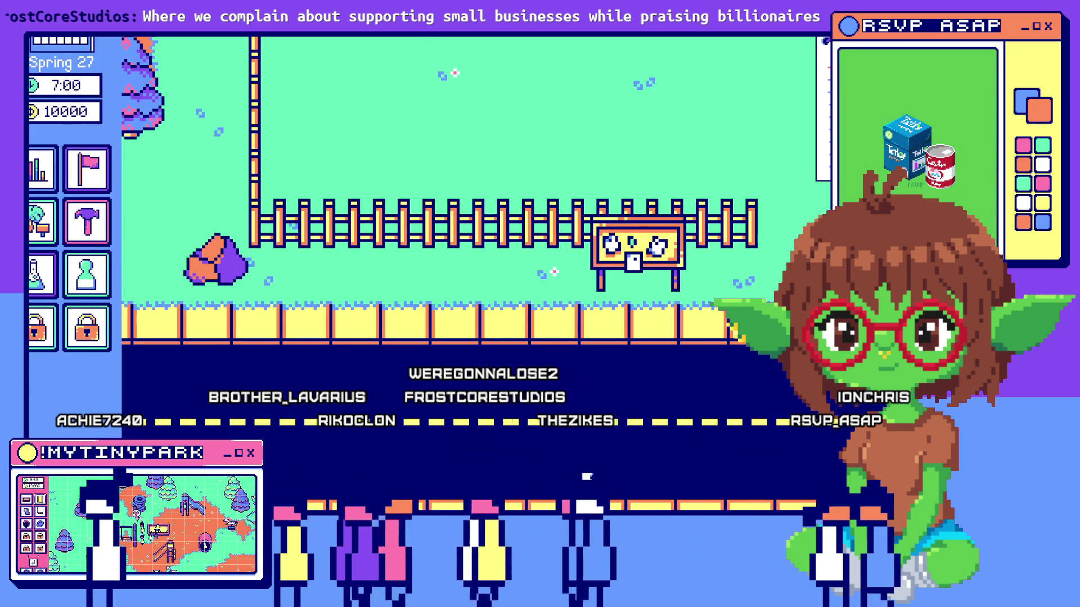
click(42, 274)
click(403, 62)
click(450, 72)
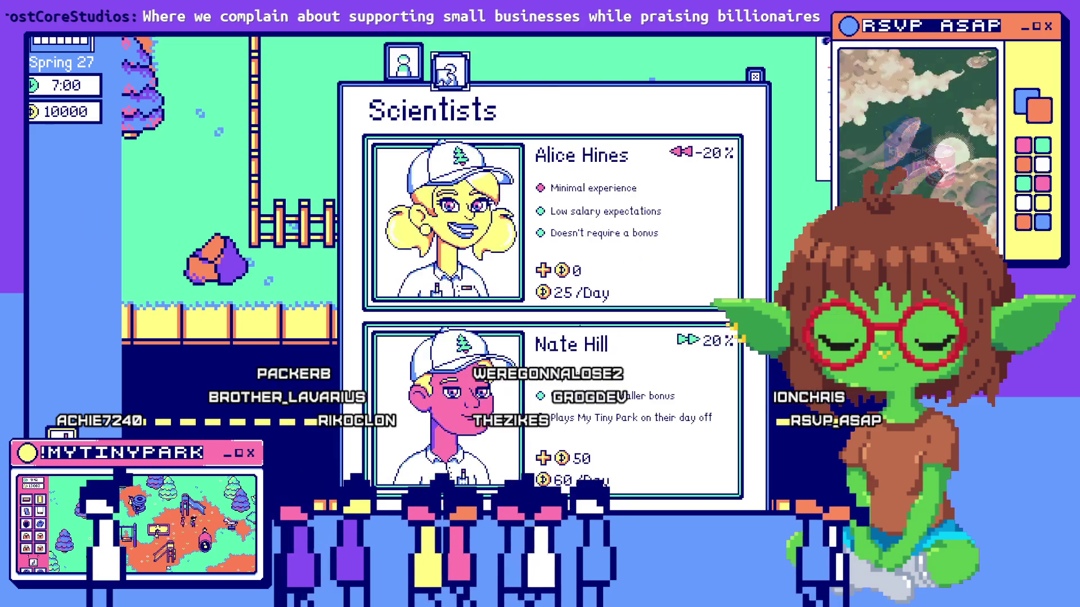
click(754, 76)
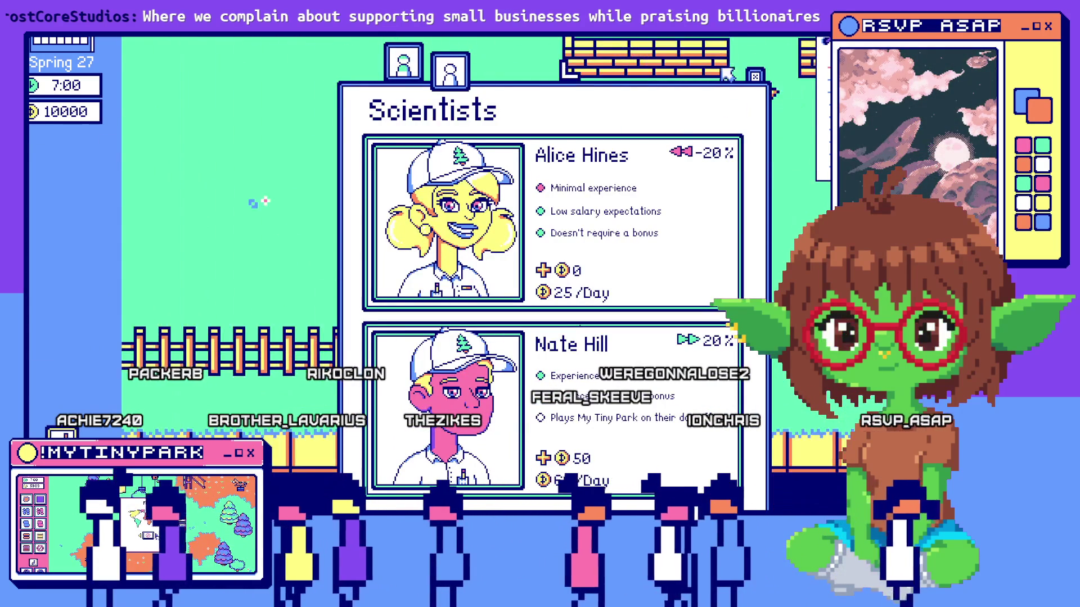
click(403, 62)
click(450, 71)
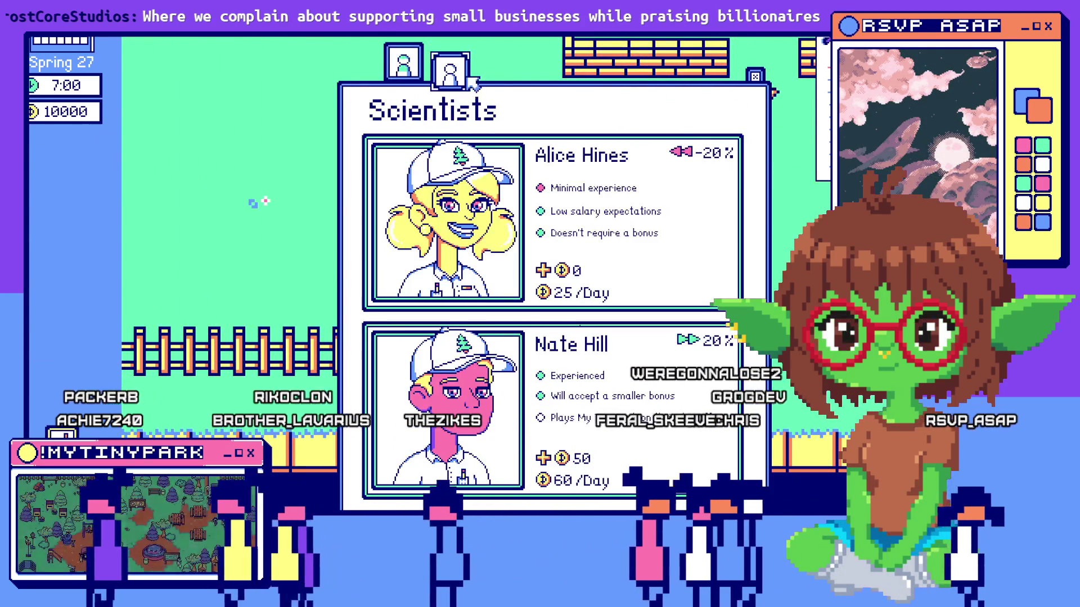
click(754, 76)
Place a Tool Shed in the park.
click(87, 221)
click(87, 169)
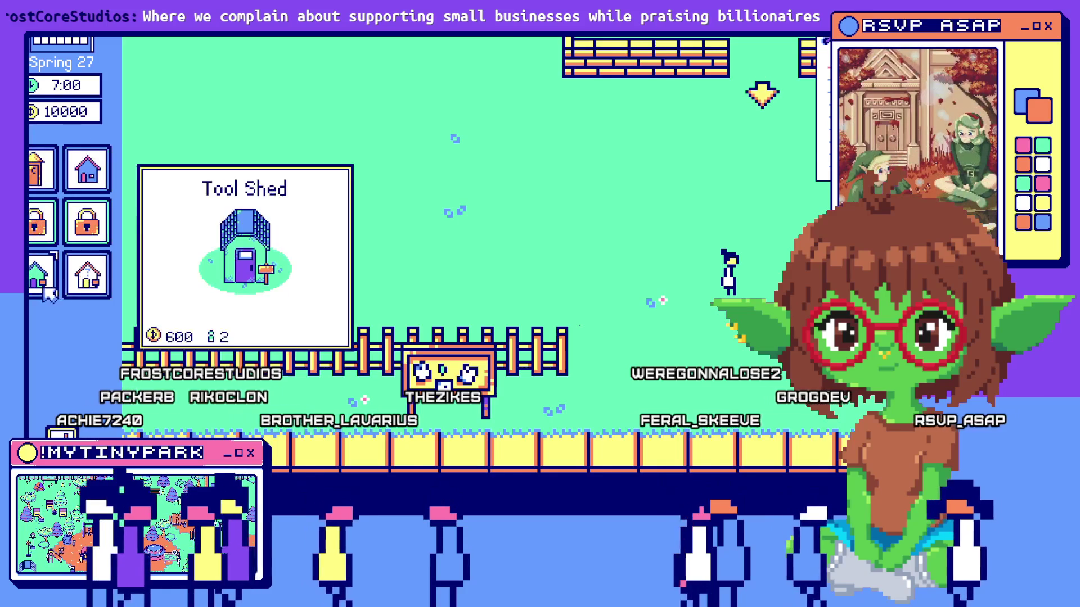
click(87, 169)
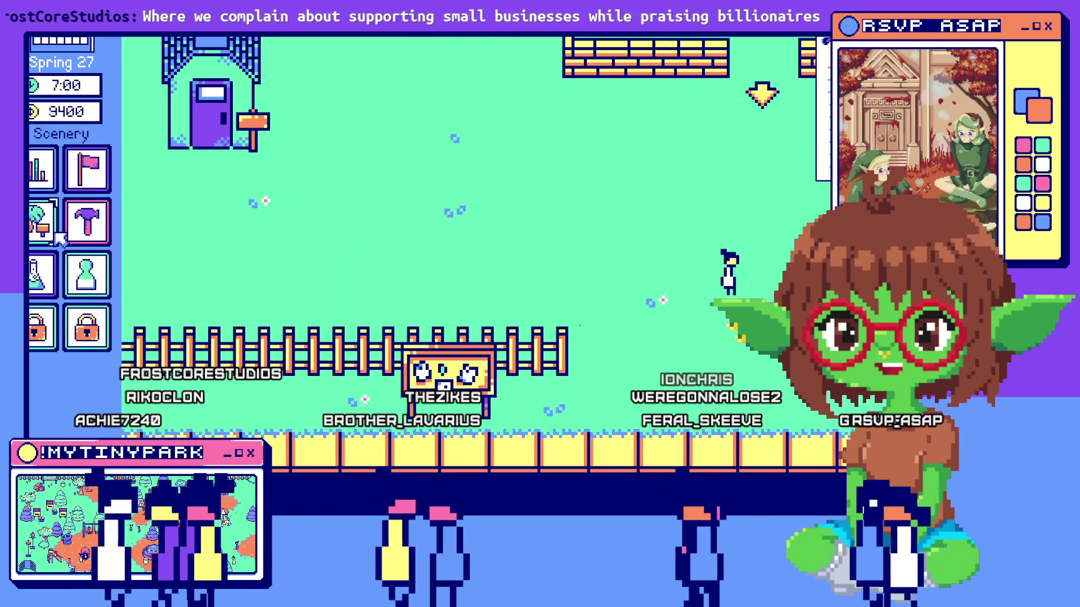
Reopen the hire-staff panel, flip between janitor and scientist lists, then close it.
key(s)
click(404, 63)
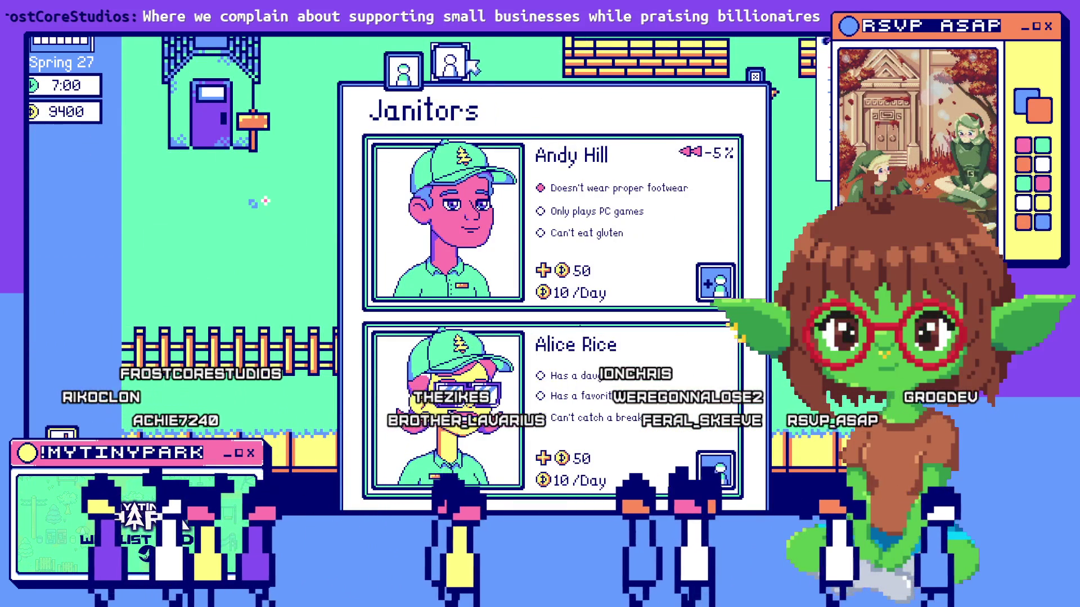
click(451, 79)
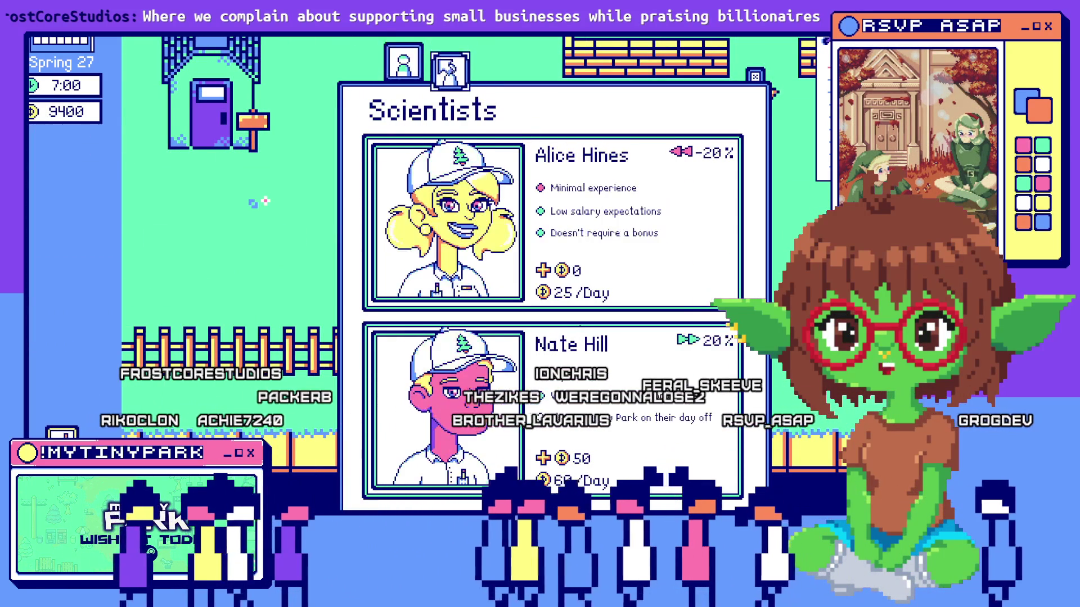
click(403, 62)
click(450, 73)
click(403, 63)
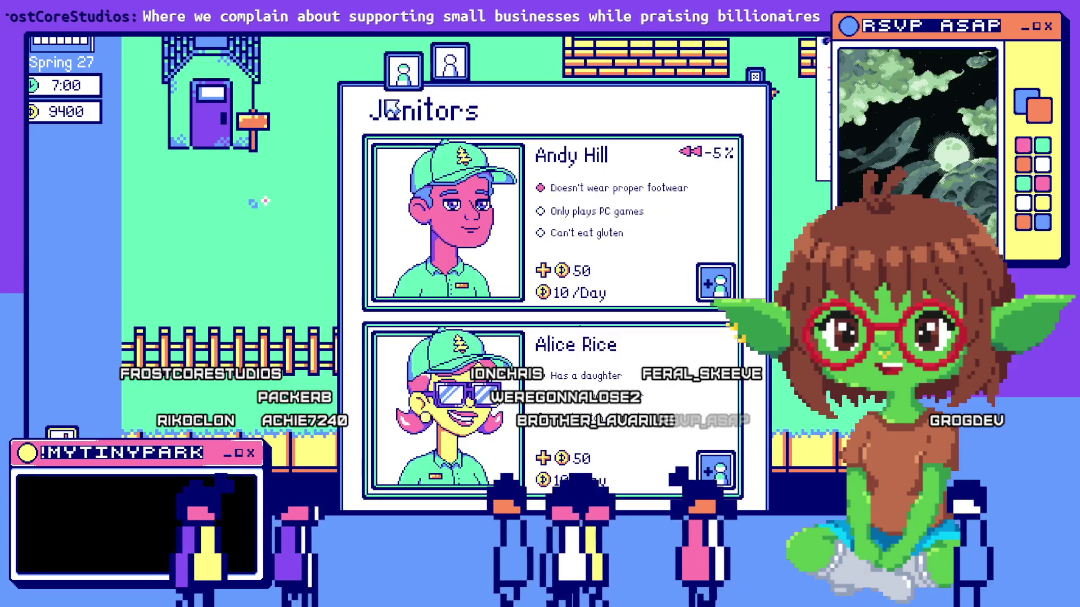
key(Escape)
Sell the old tool shed and place a Research Station.
click(236, 96)
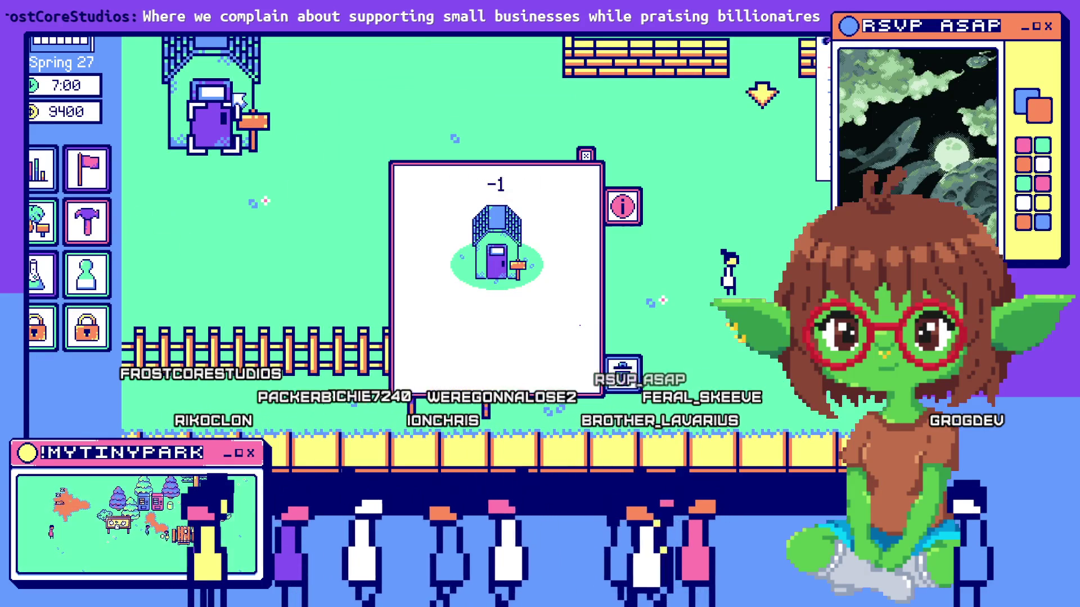
click(463, 364)
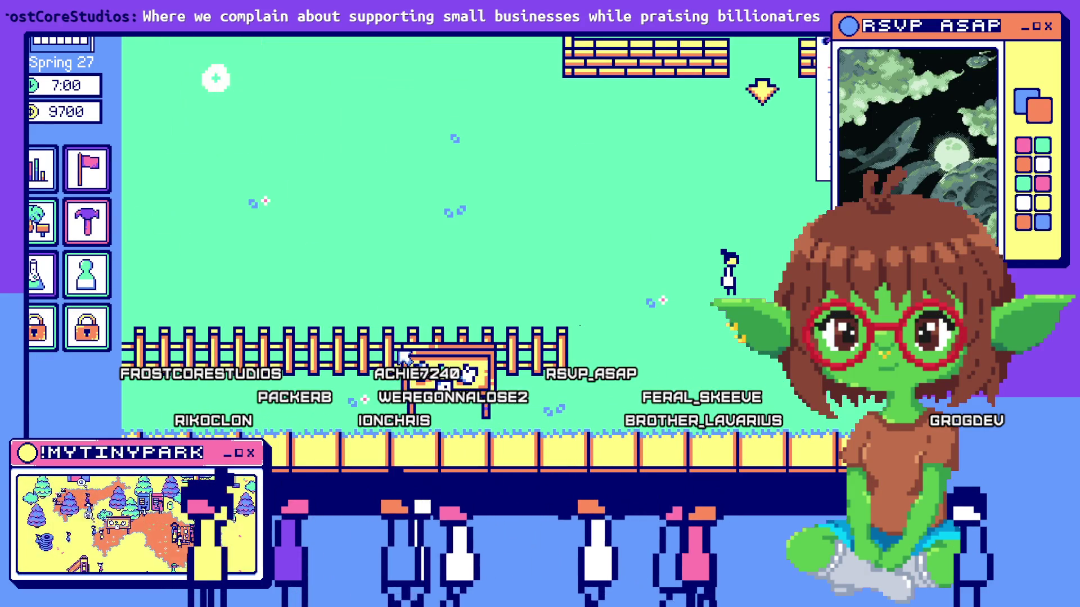
click(86, 246)
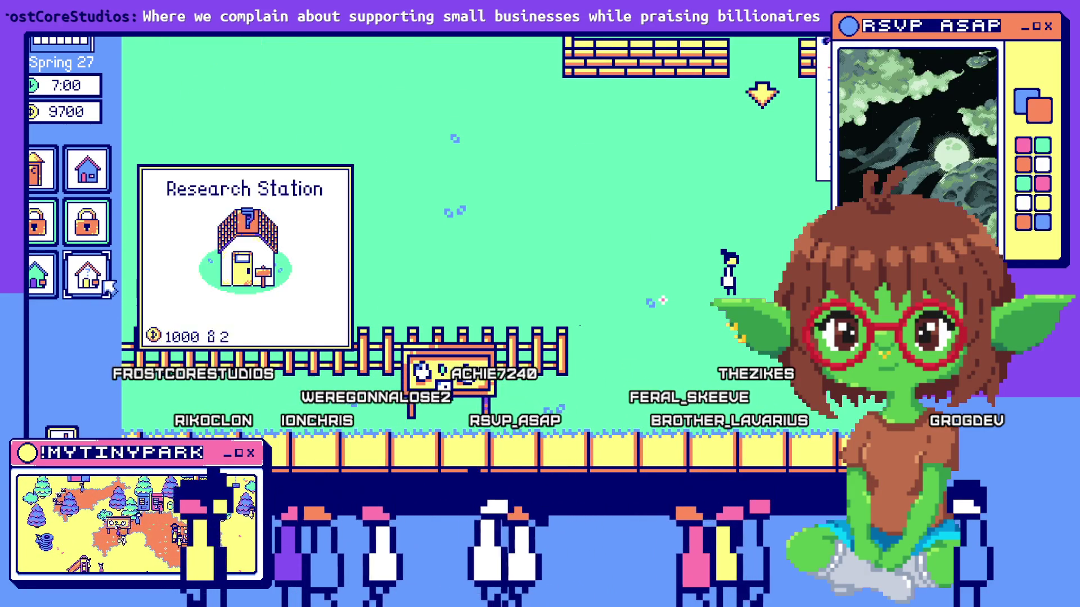
click(106, 287)
click(397, 234)
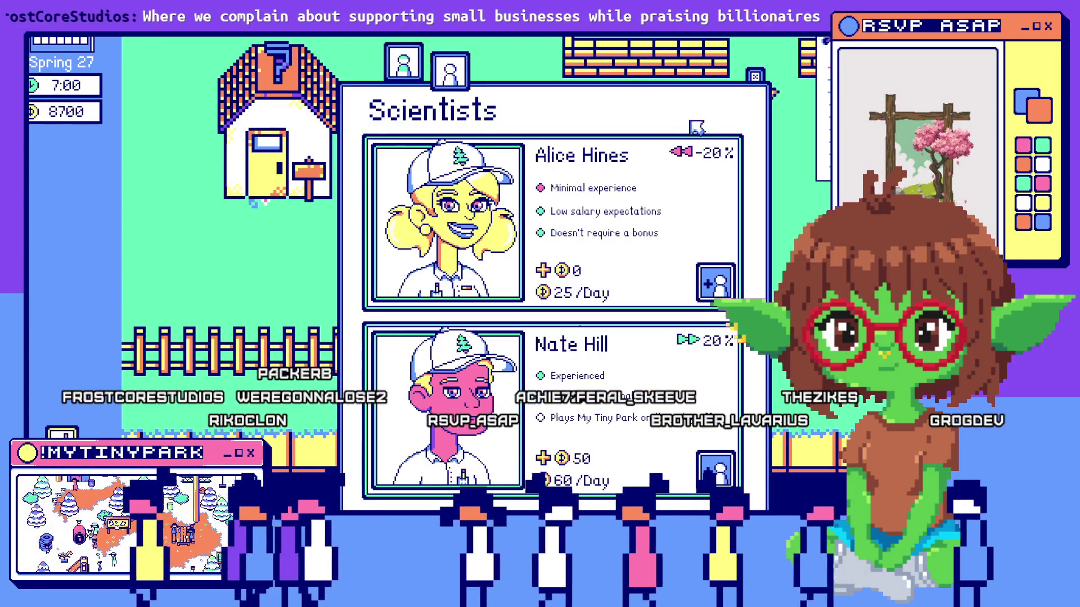
Hire two scientists from the Scientists hiring list.
click(433, 80)
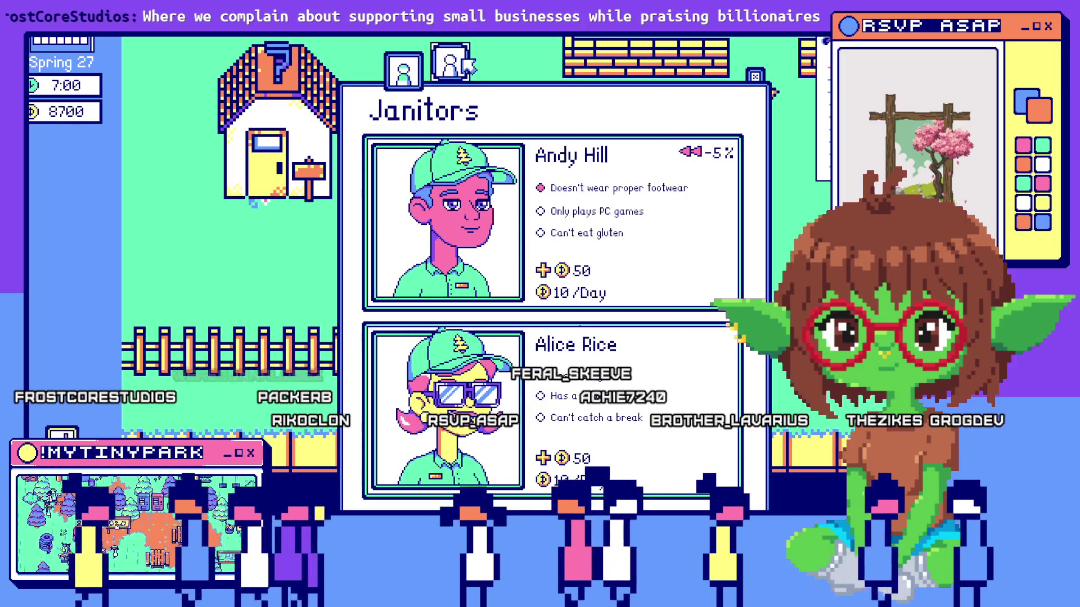
click(403, 72)
click(455, 72)
click(403, 72)
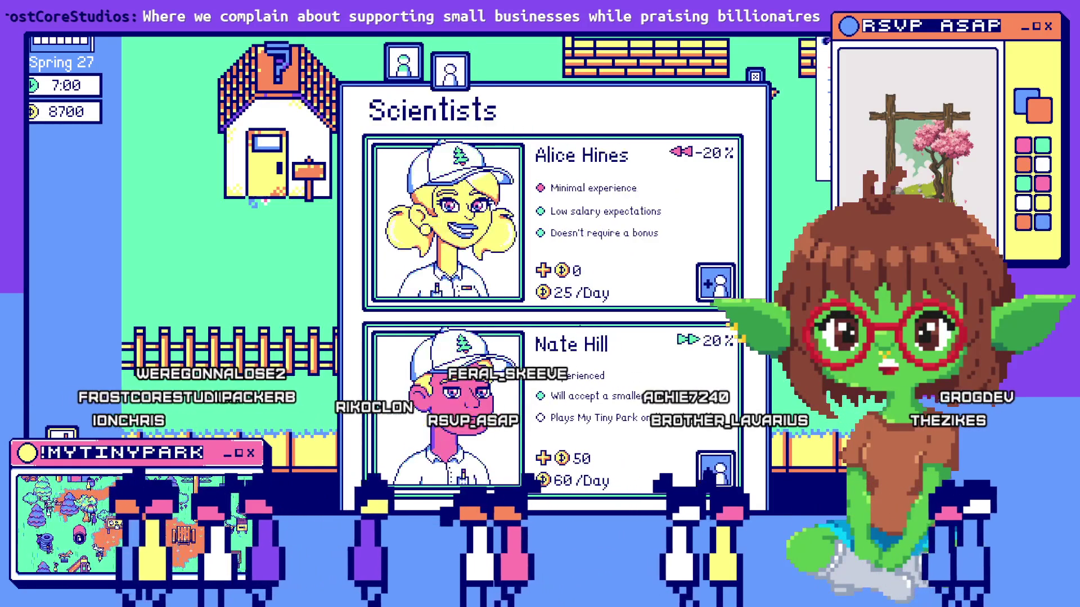
click(716, 272)
click(756, 76)
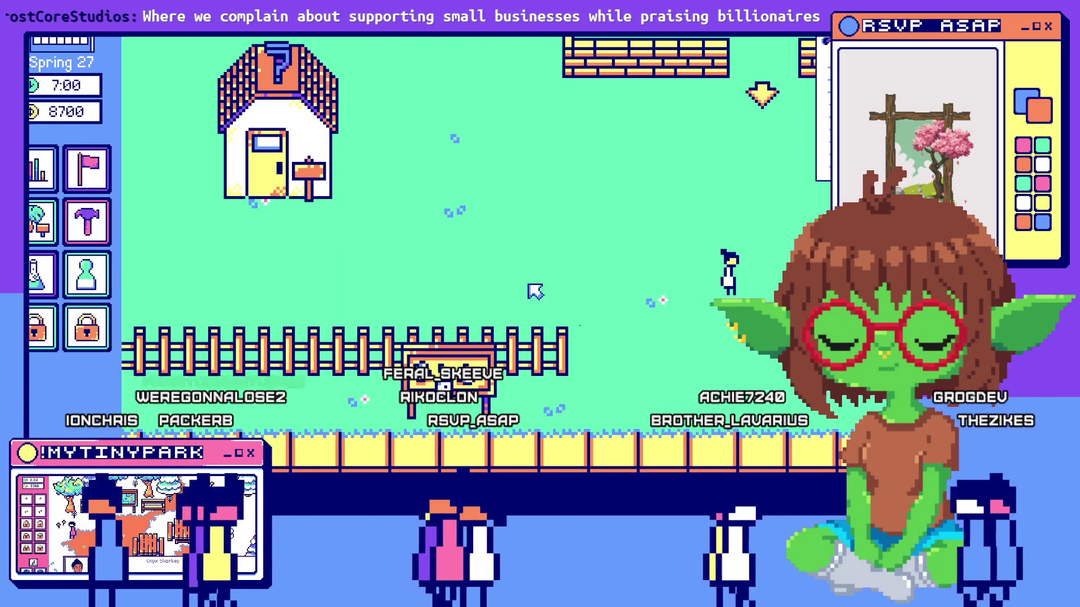
click(89, 277)
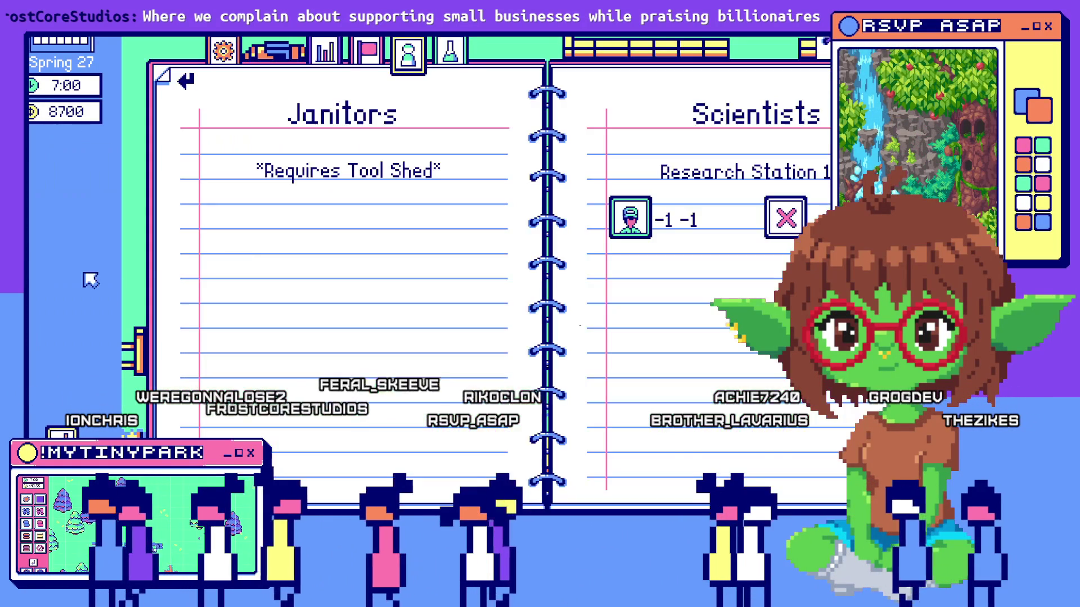
click(162, 240)
click(89, 277)
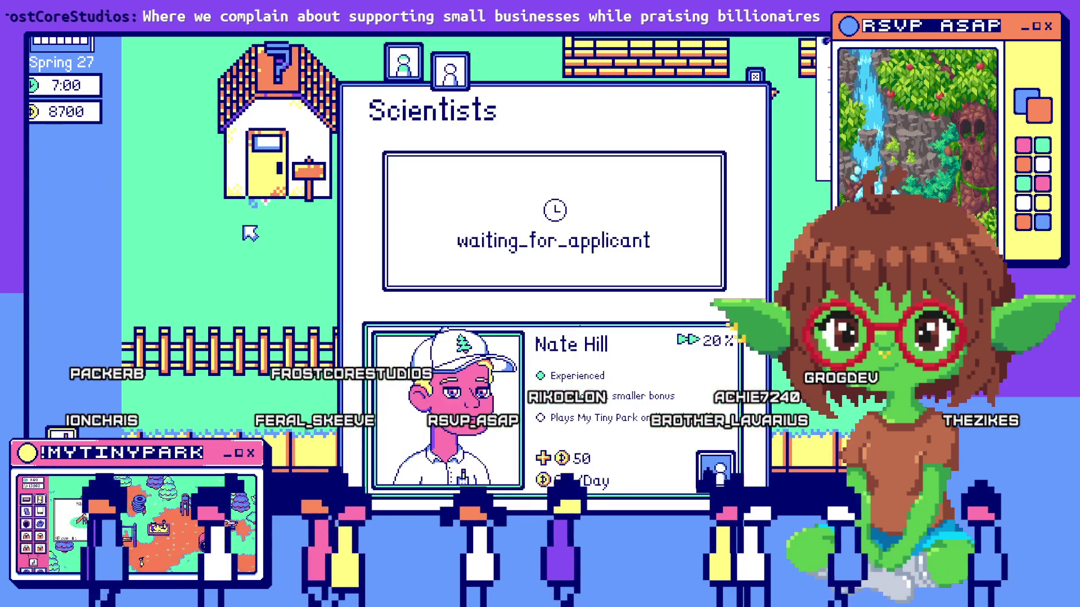
click(717, 468)
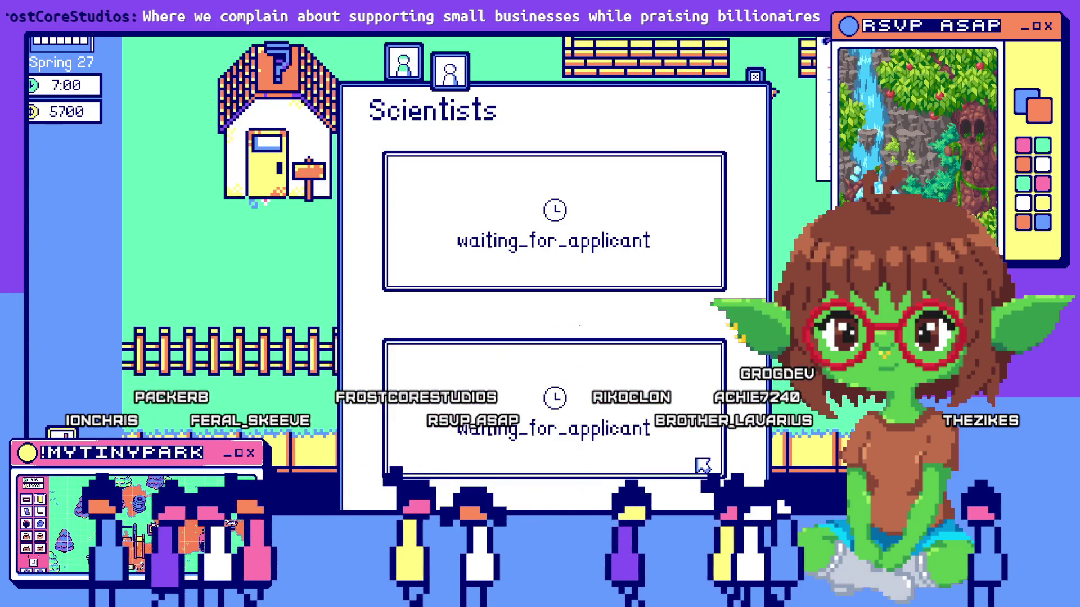
Build two Tool Sheds beside the Research Station.
click(42, 222)
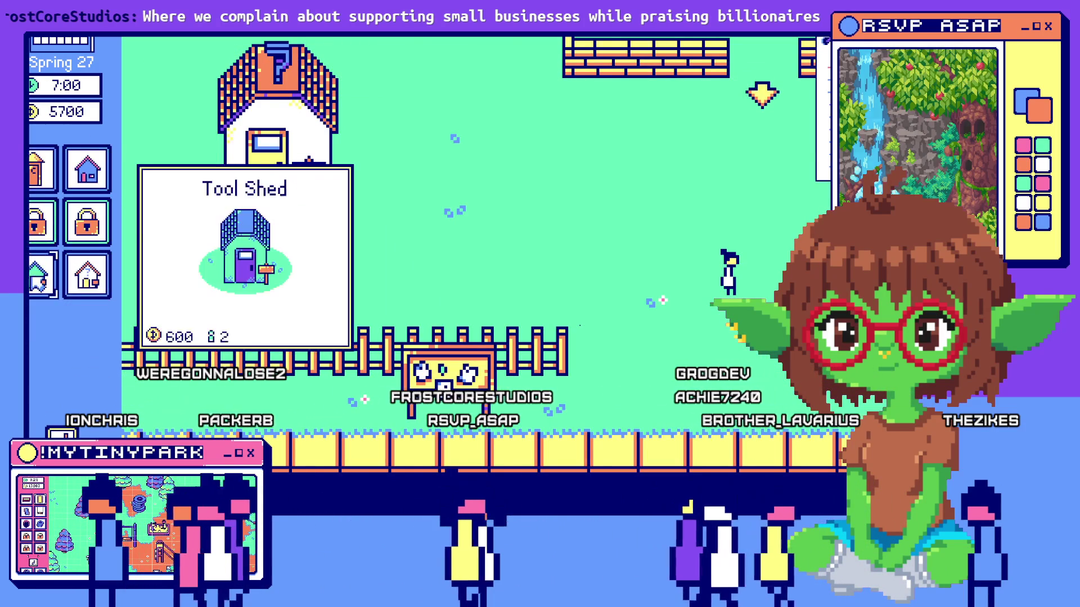
click(42, 276)
click(394, 216)
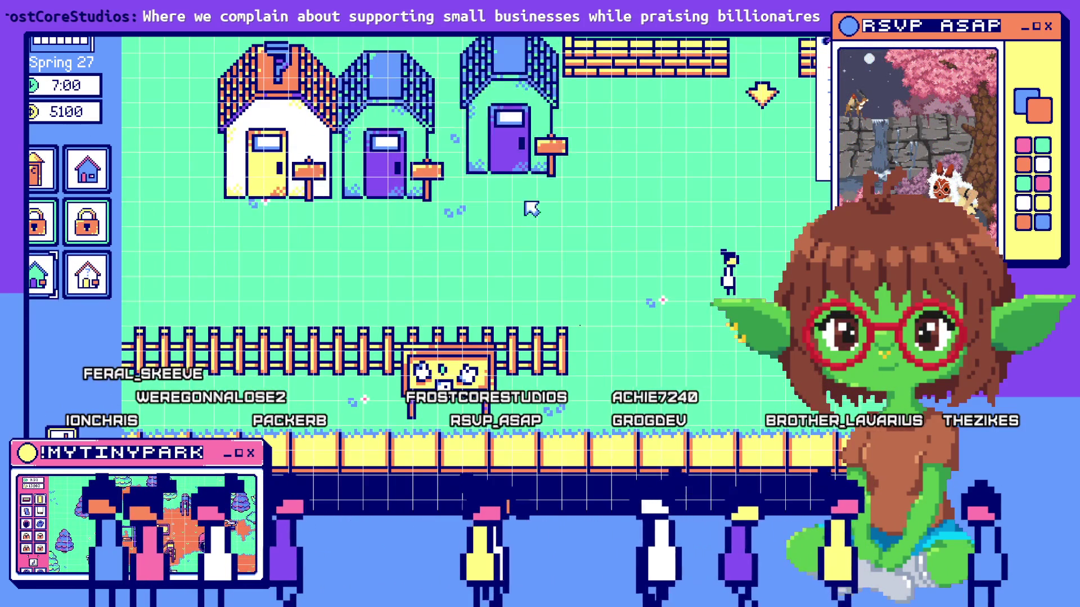
click(508, 227)
Hire two janitors from the Janitors list and close the Tool Shed info card.
click(725, 264)
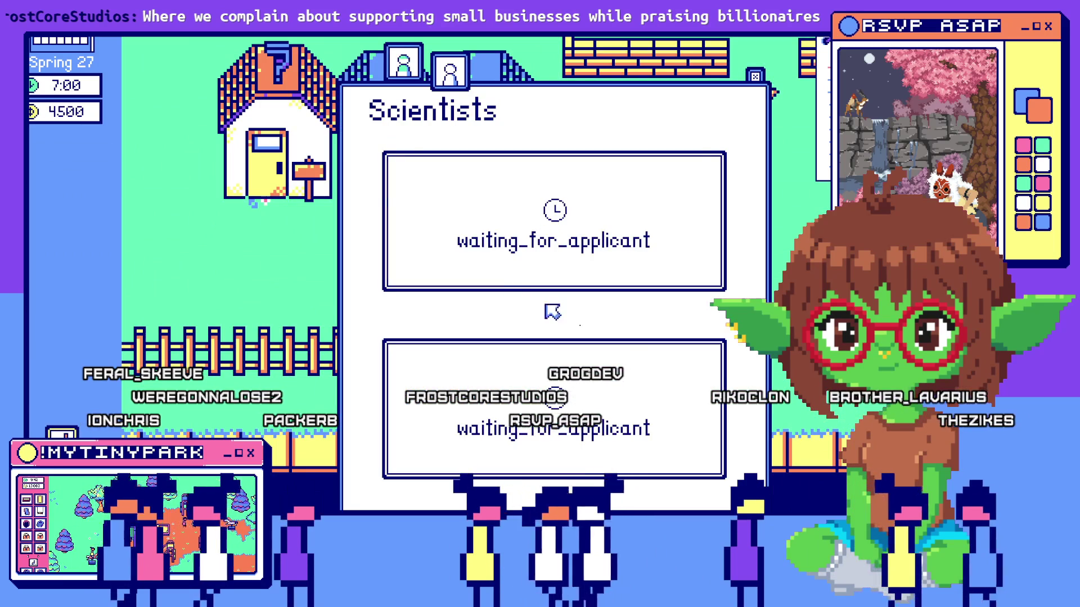
click(403, 66)
click(715, 282)
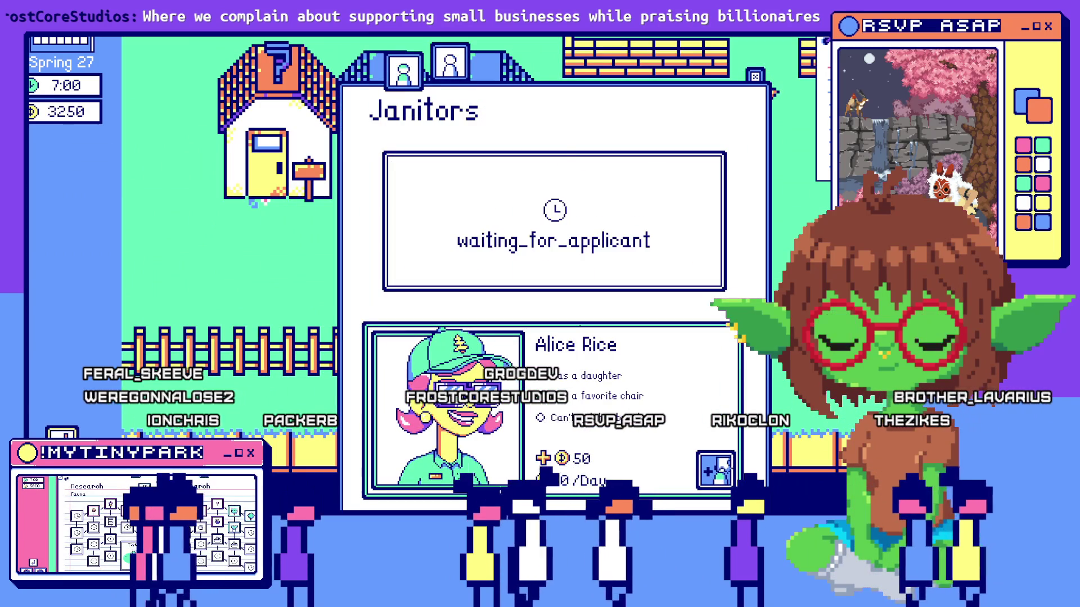
click(715, 470)
click(755, 76)
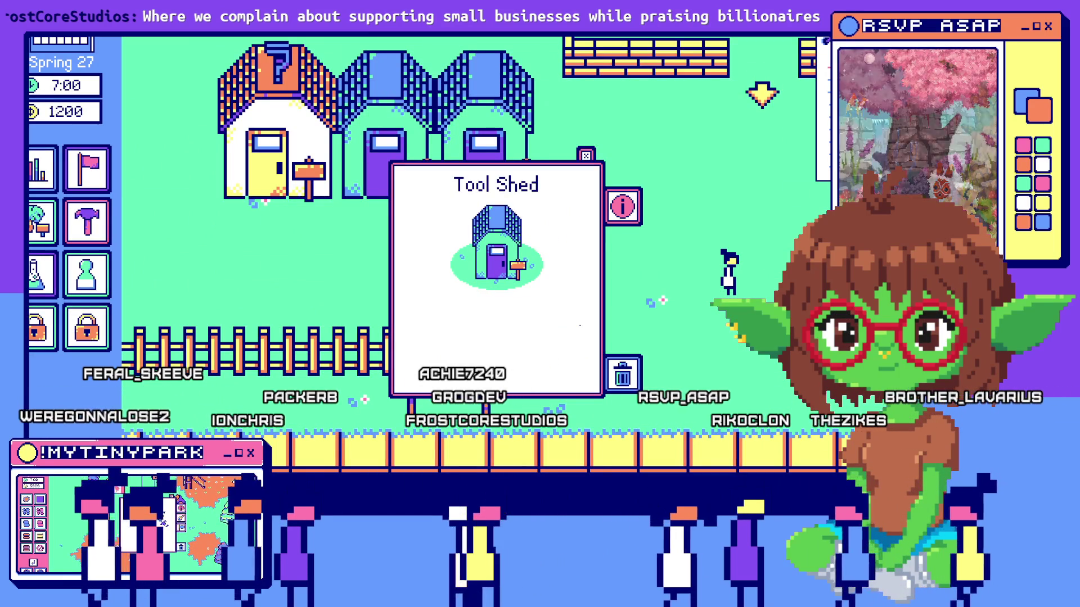
click(586, 156)
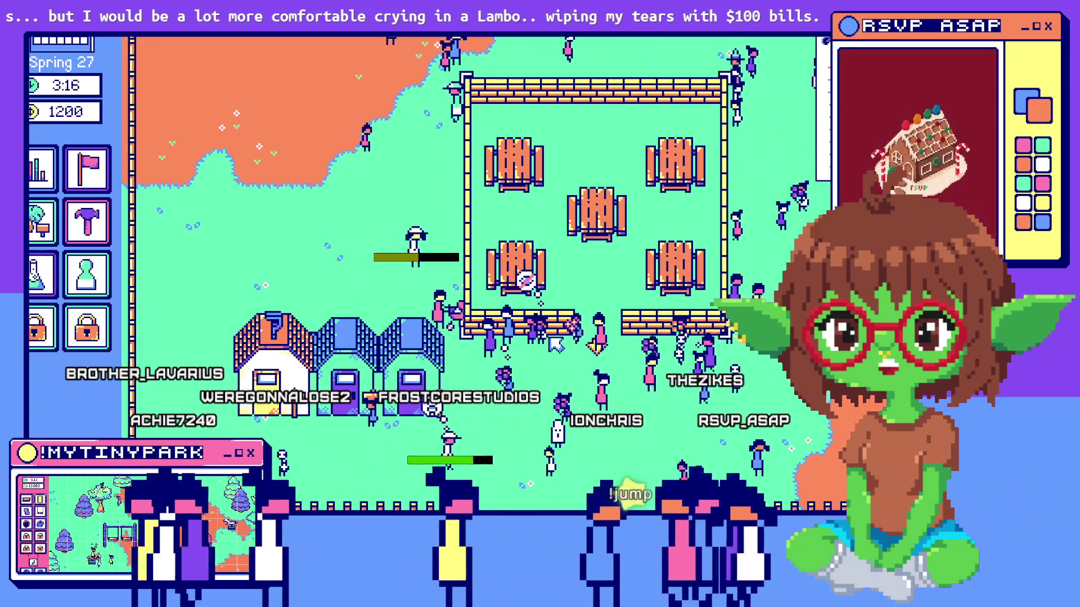
Pan the map to watch visitors arrive and the new staff begin their tasks.
mouse_move(555, 344)
mouse_down()
mouse_move(577, 269)
mouse_move(538, 145)
mouse_up()
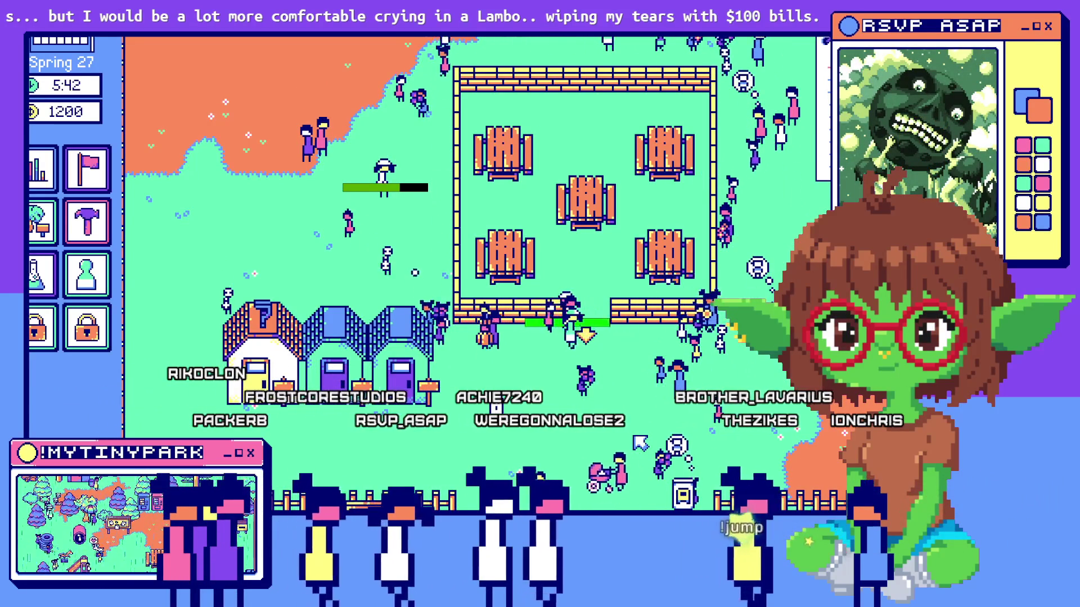
Pan the park view down and back up to centre the picnic area.
key(s)
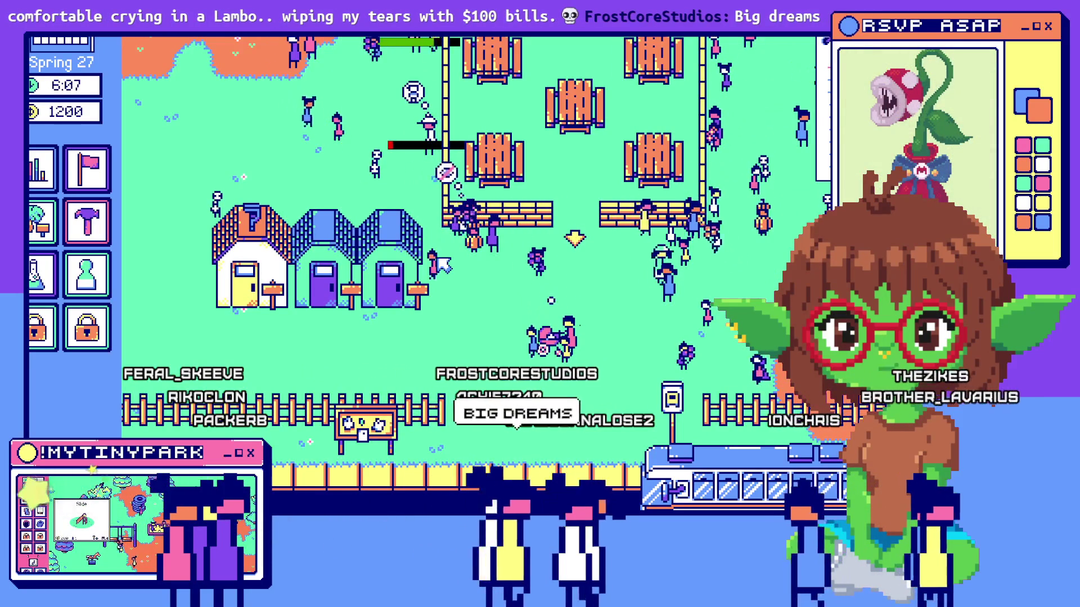
key(w)
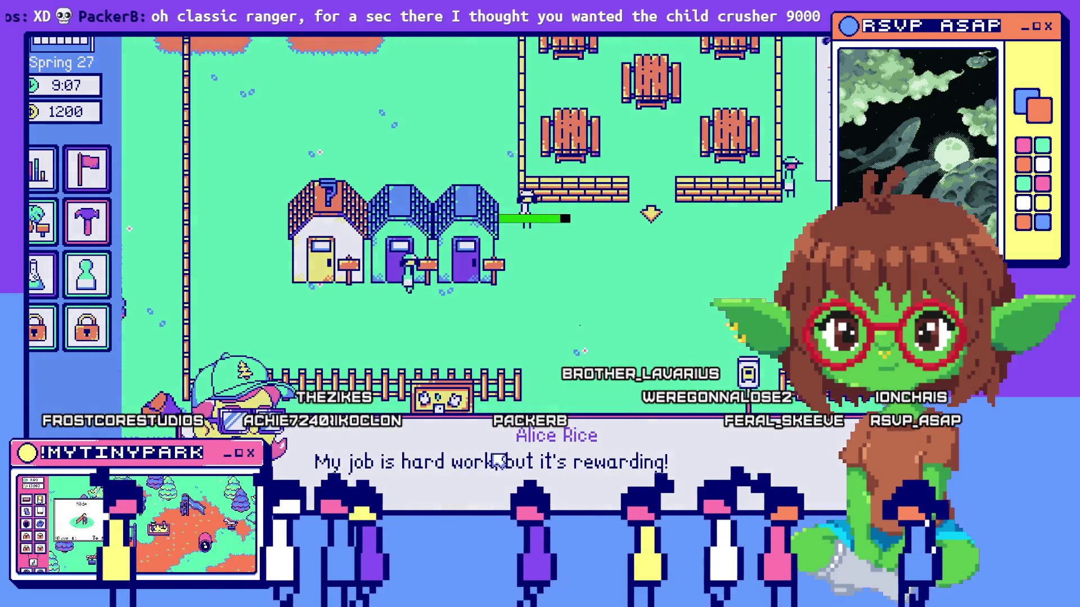
Dismiss the janitor's speech dialog.
click(498, 461)
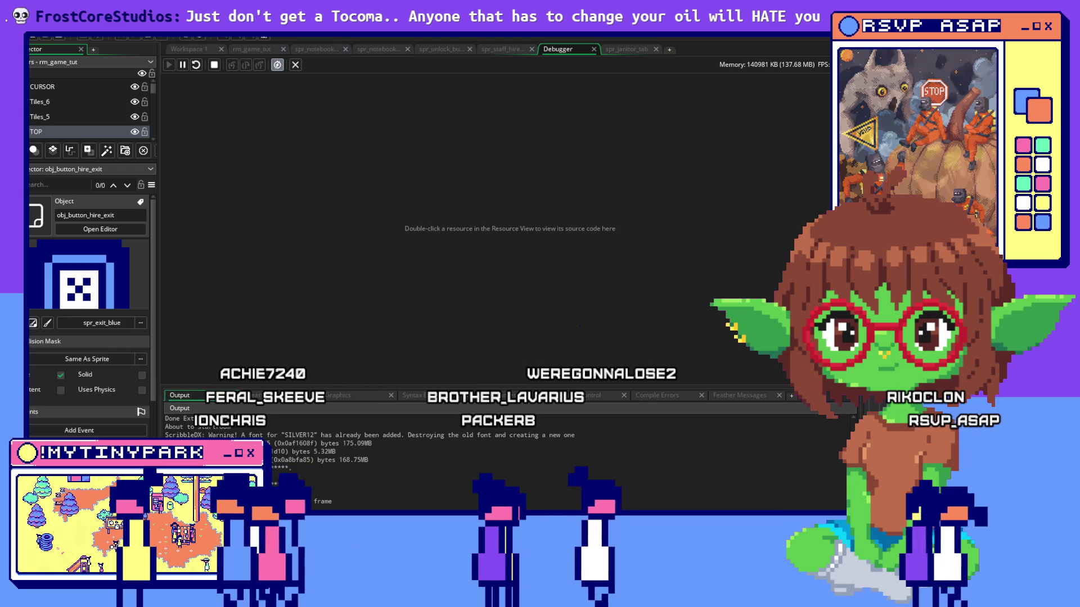
Switch to the browser showing the F-150 Raptor R interior photos.
key(alt+Tab)
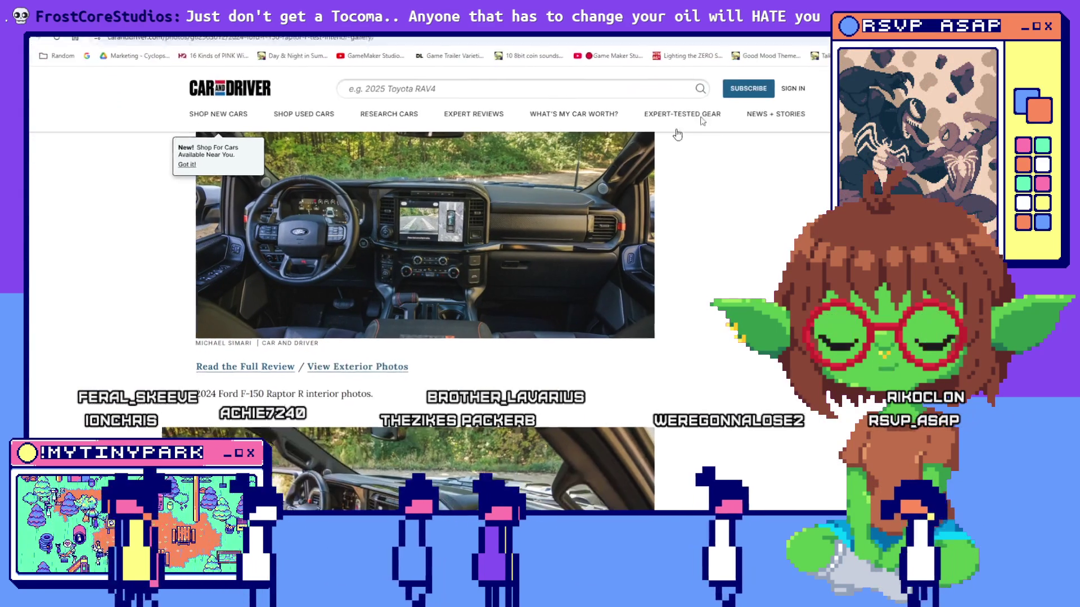
Scroll through the Raptor R interior photos, then jump back to the top.
scroll(342, 325, down, 5)
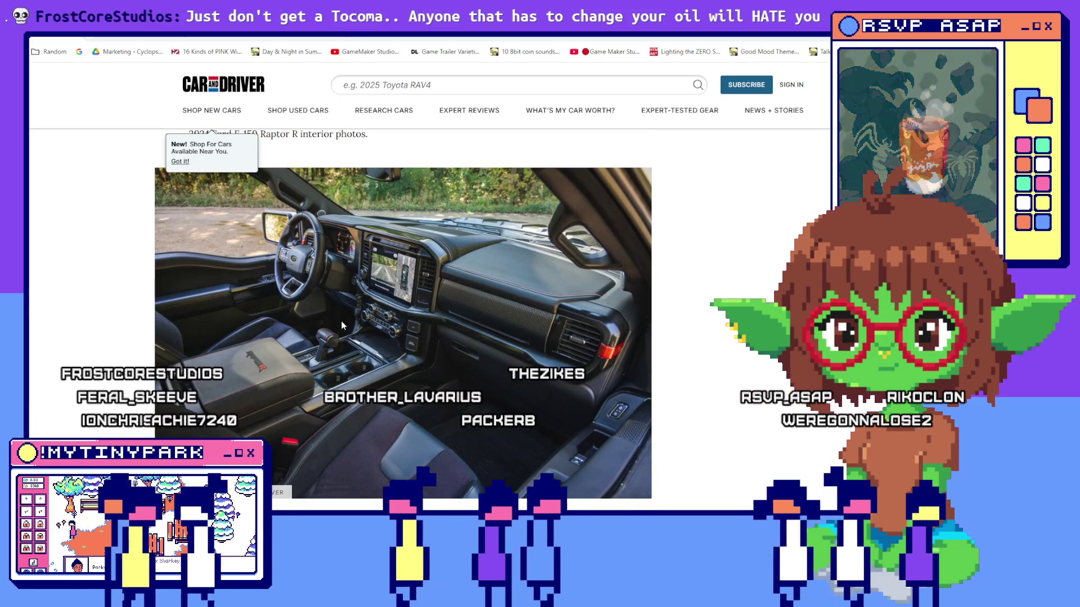
scroll(340, 320, down, 5)
scroll(341, 321, down, 3)
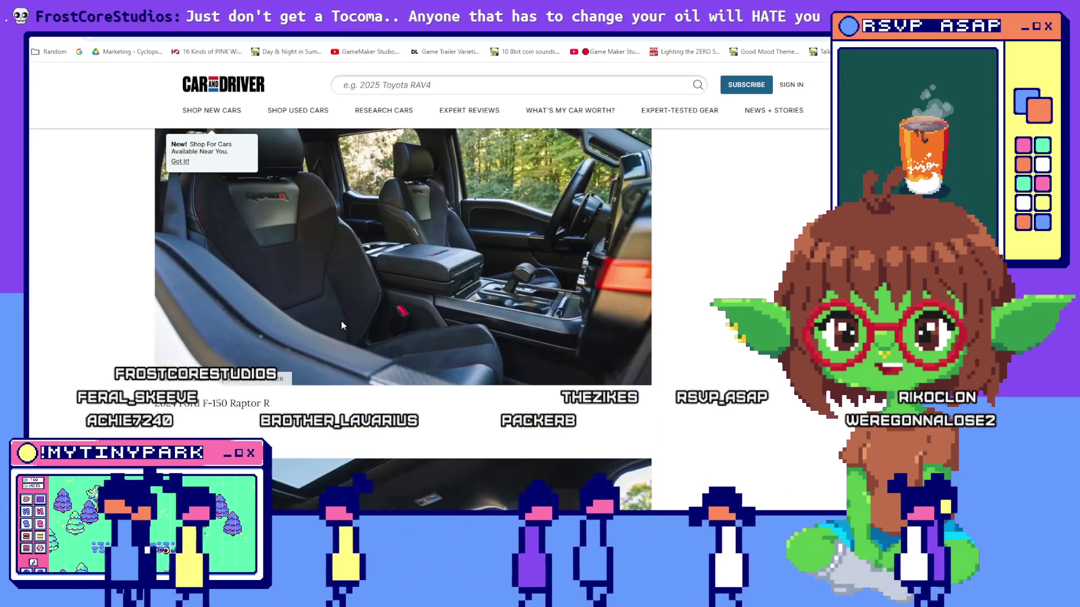
scroll(342, 319, down, 10)
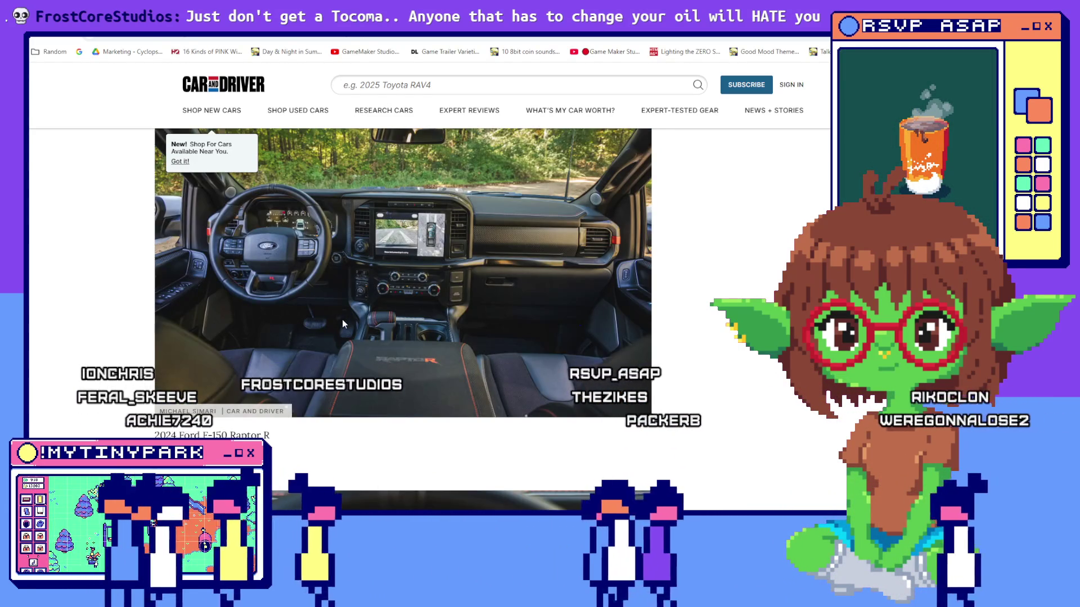
scroll(414, 310, down, 15)
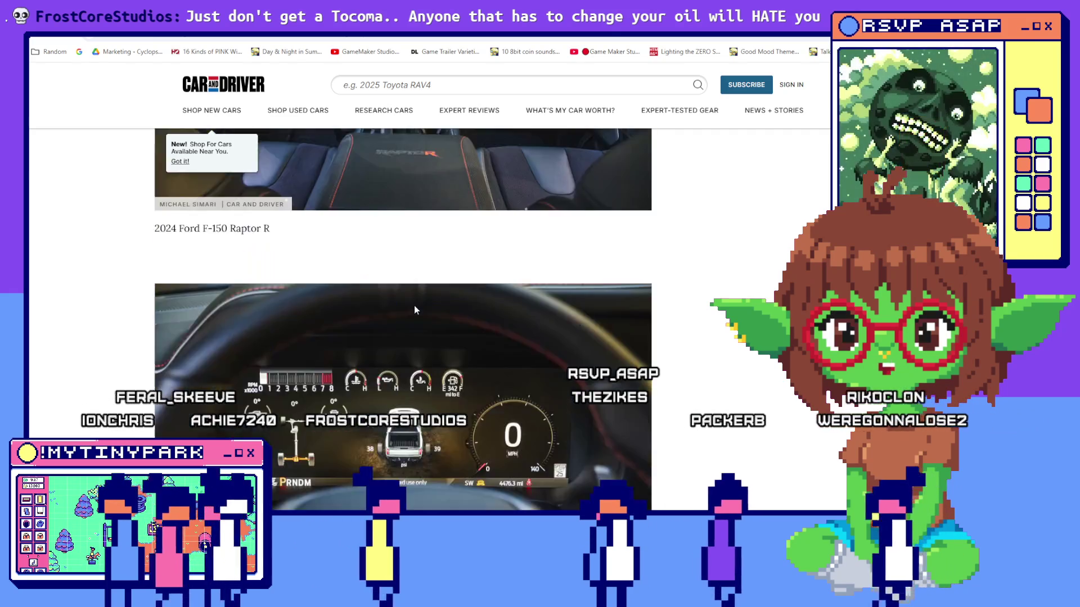
scroll(414, 310, down, 10)
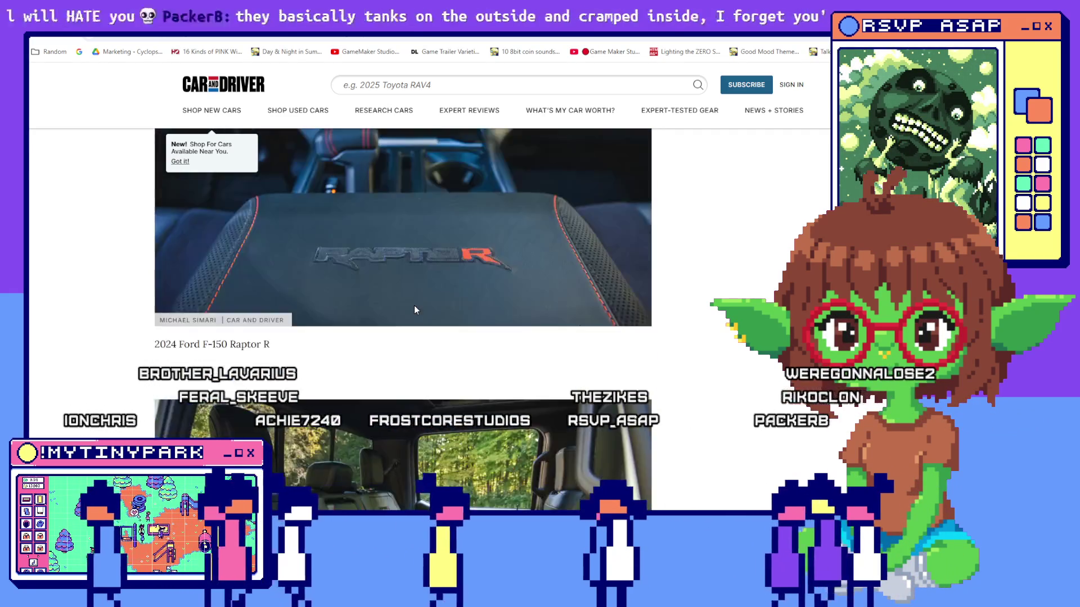
scroll(414, 310, down, 10)
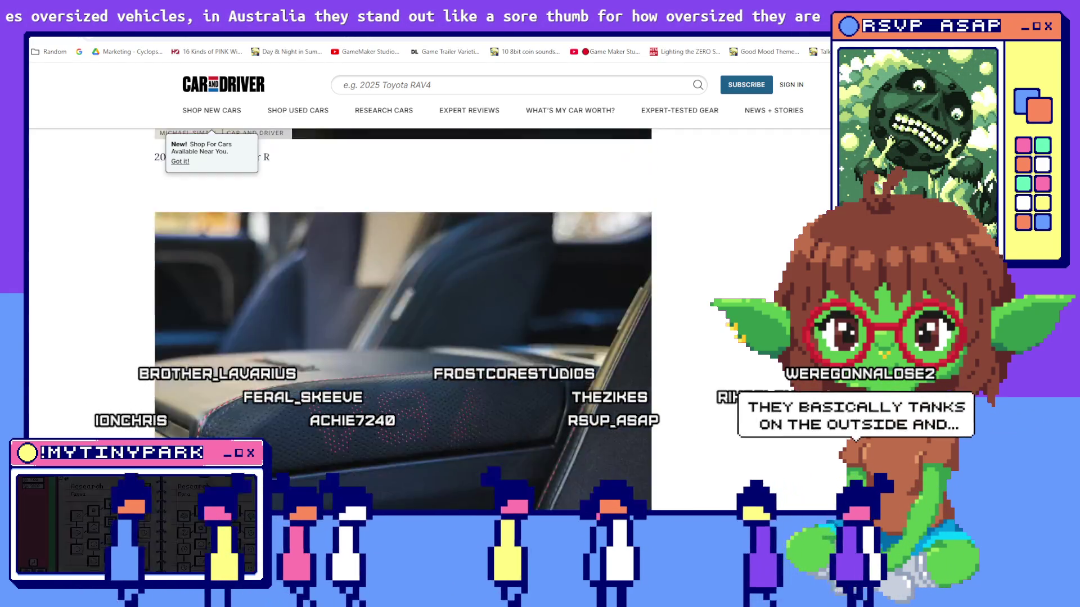
key(Home)
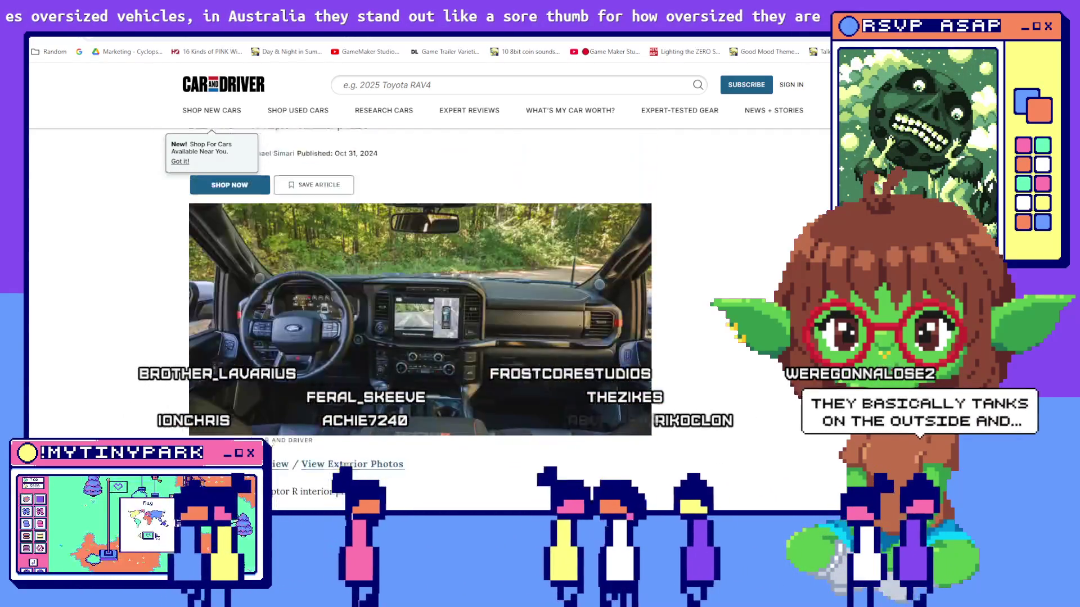
Return to the Raptor R exterior photos article and scroll to its suspension section.
scroll(684, 348, down, 10)
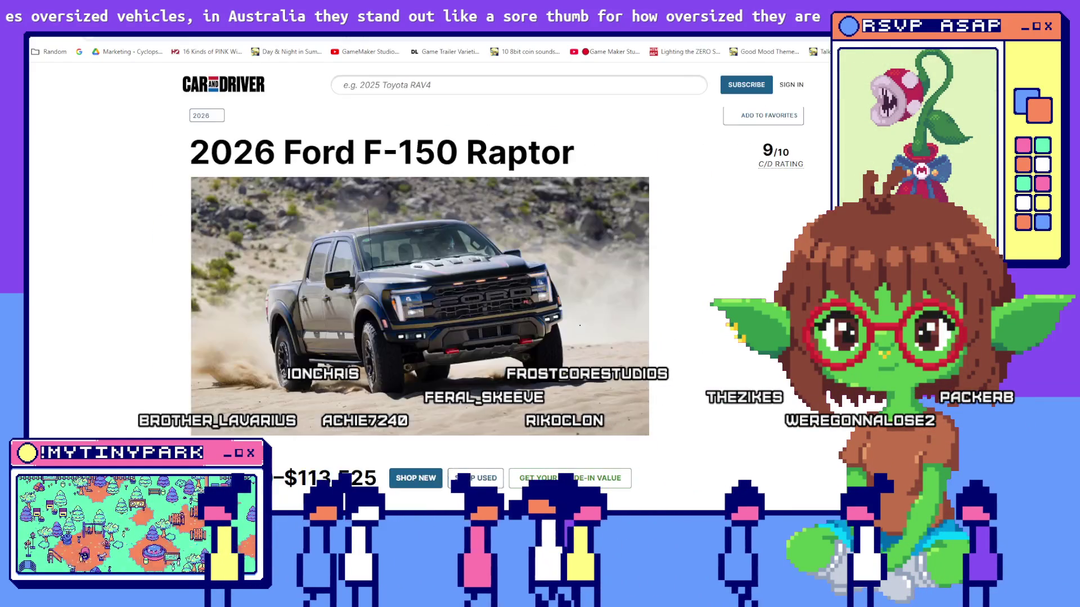
scroll(510, 206, down, 2)
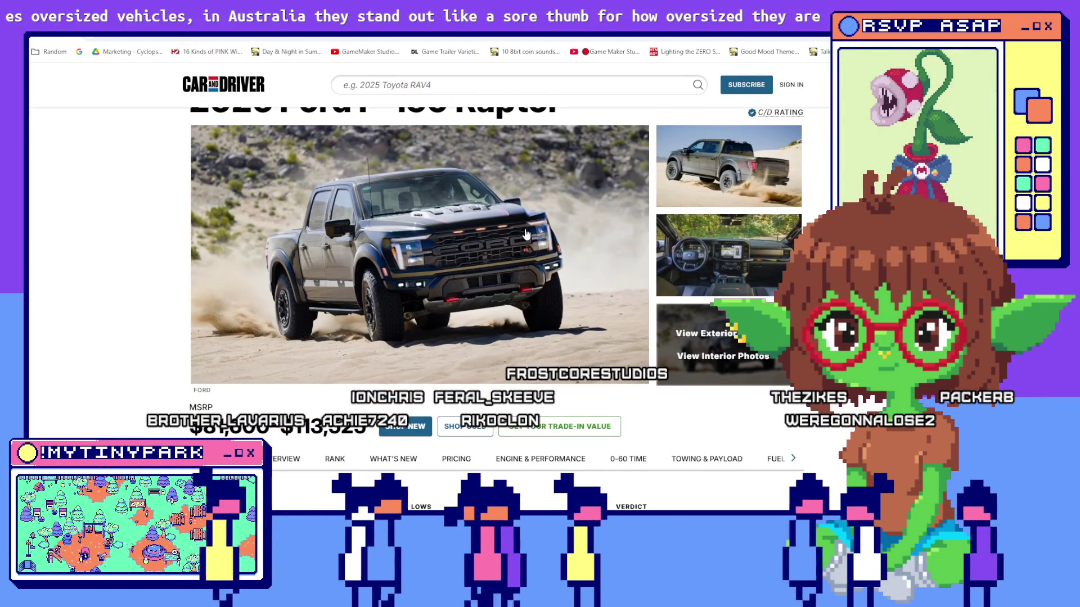
key(alt+Left)
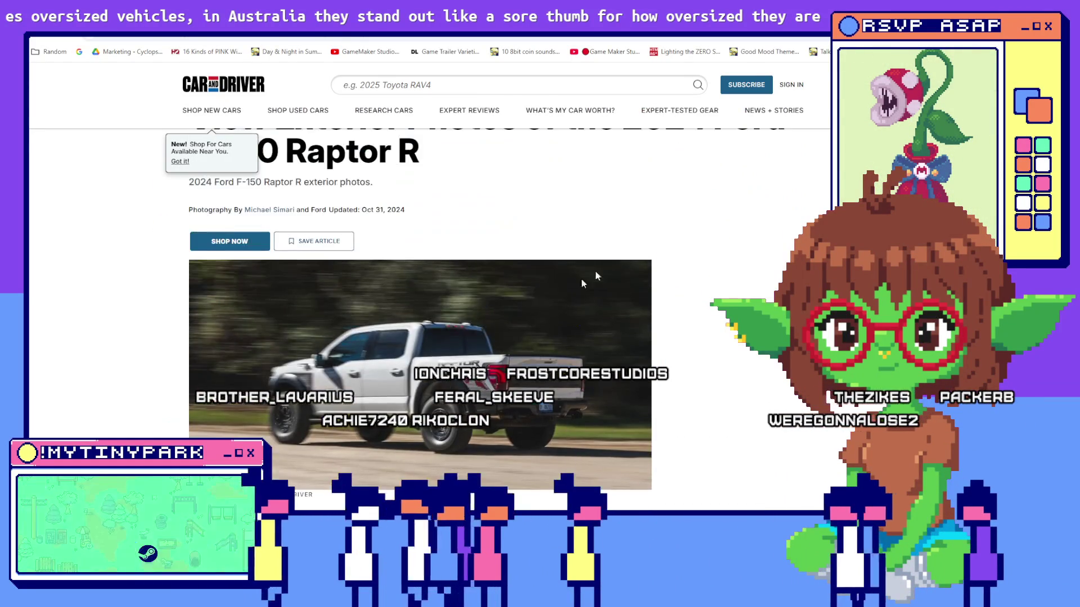
scroll(508, 404, down, 3)
scroll(349, 335, down, 15)
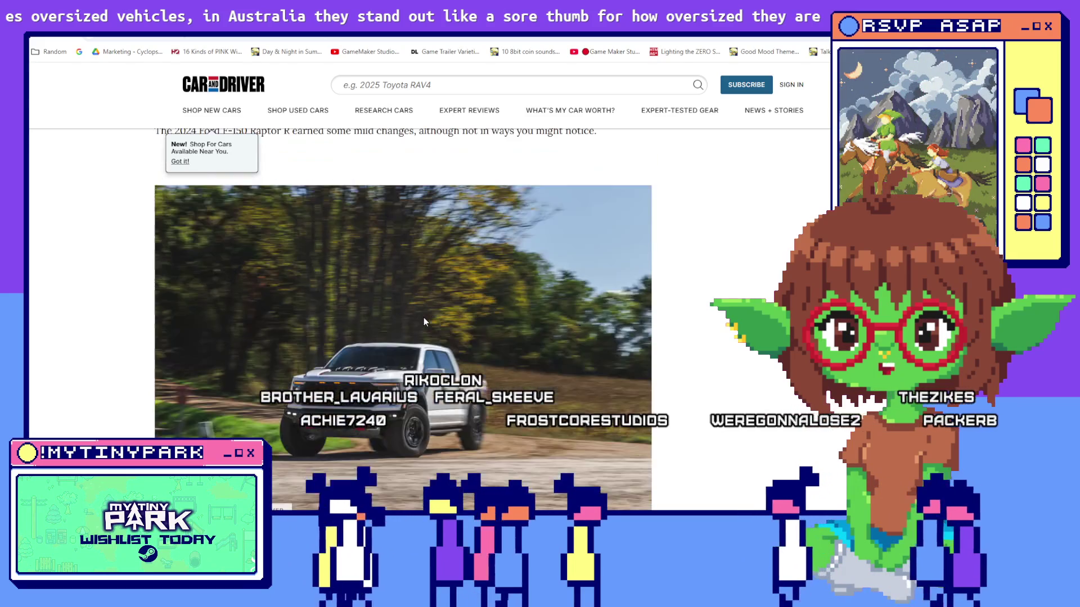
scroll(468, 353, down, 2)
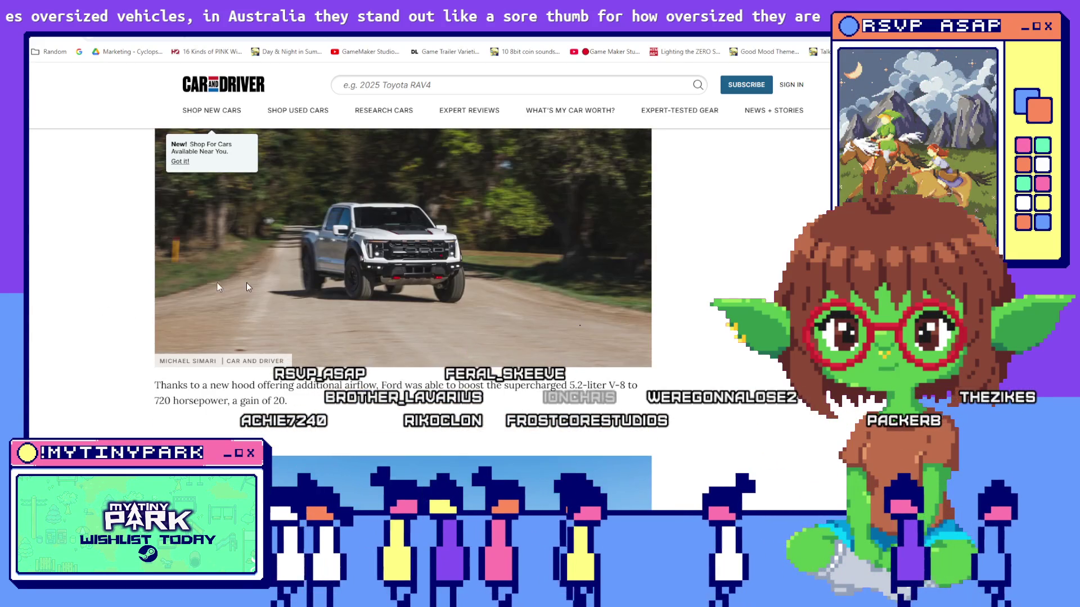
scroll(442, 296, down, 5)
scroll(440, 292, down, 10)
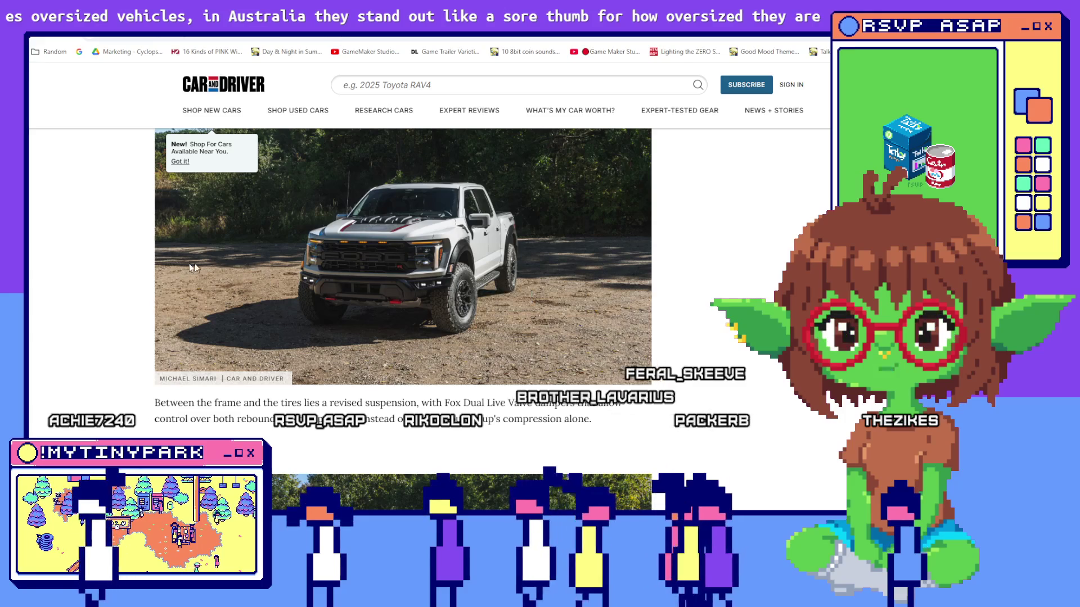
key(alt+Tab)
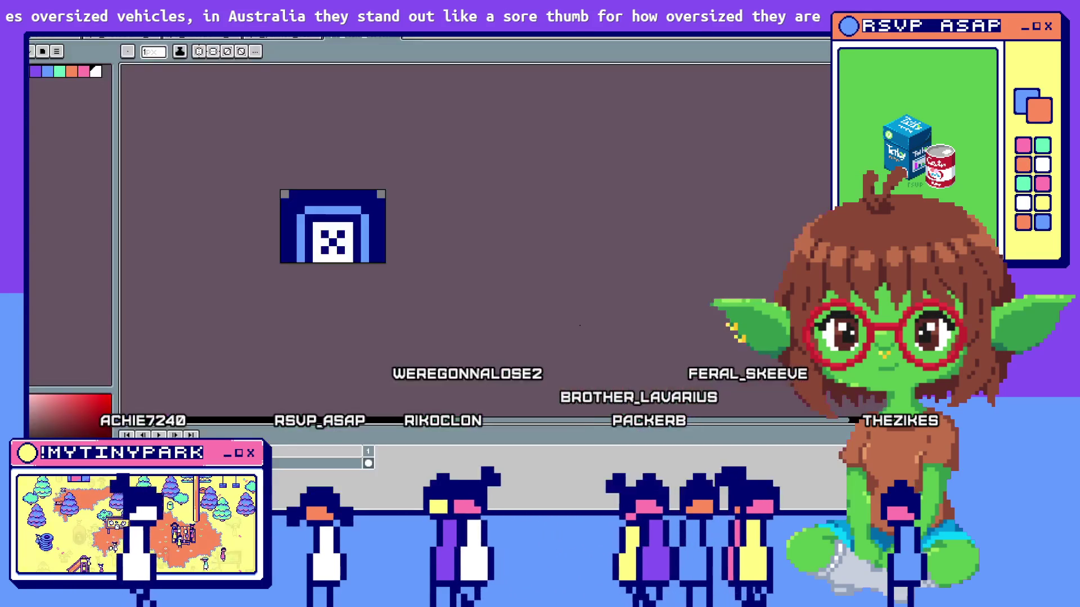
Toggle the hire panel between the Janitors and Scientists lists several times, then close it.
key(alt+Tab)
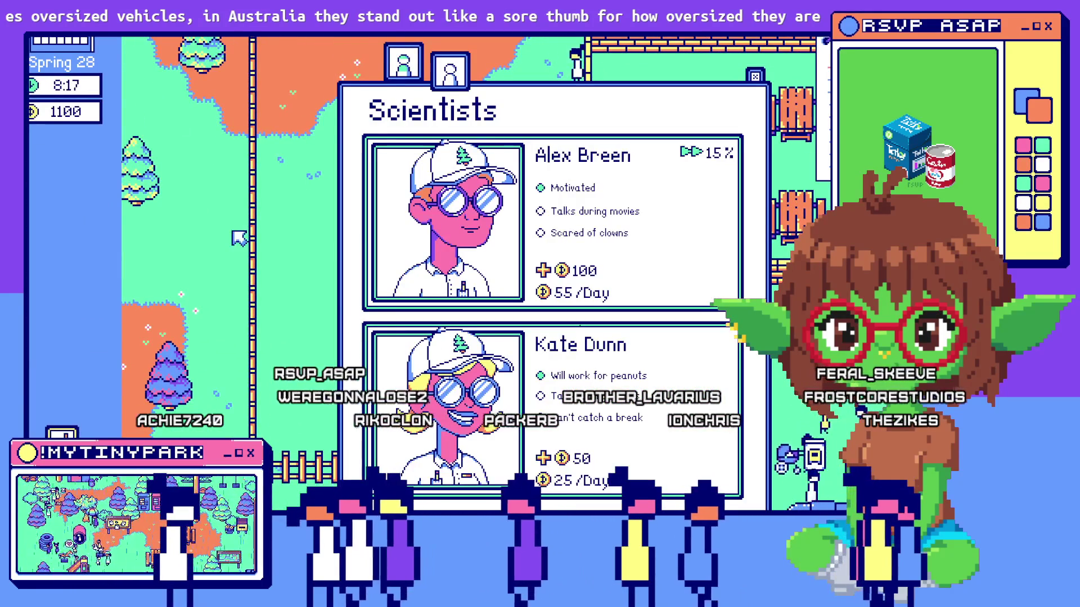
click(407, 58)
click(448, 65)
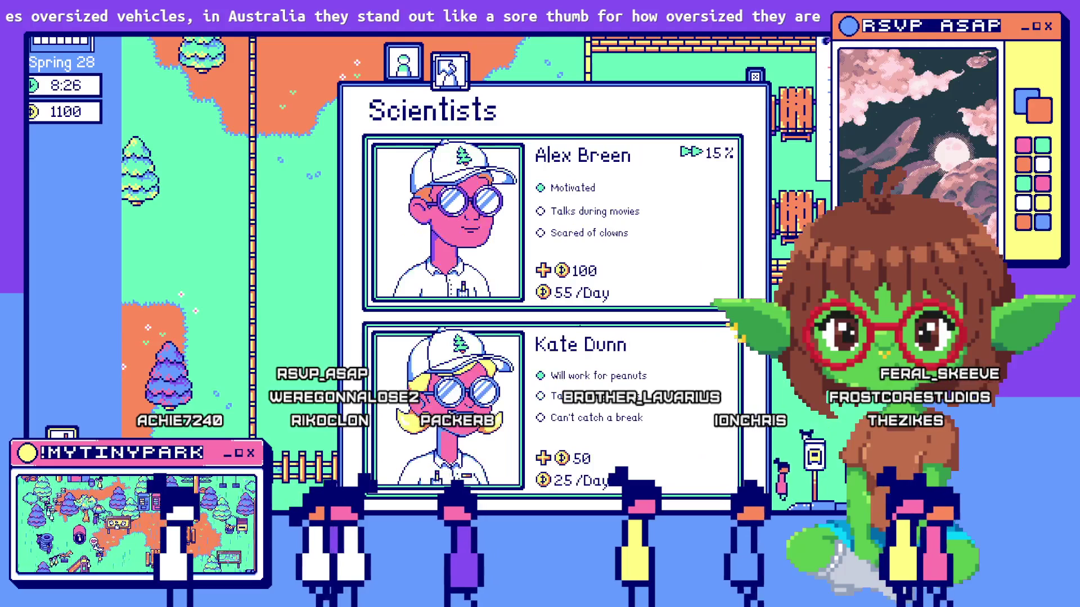
click(404, 62)
click(450, 70)
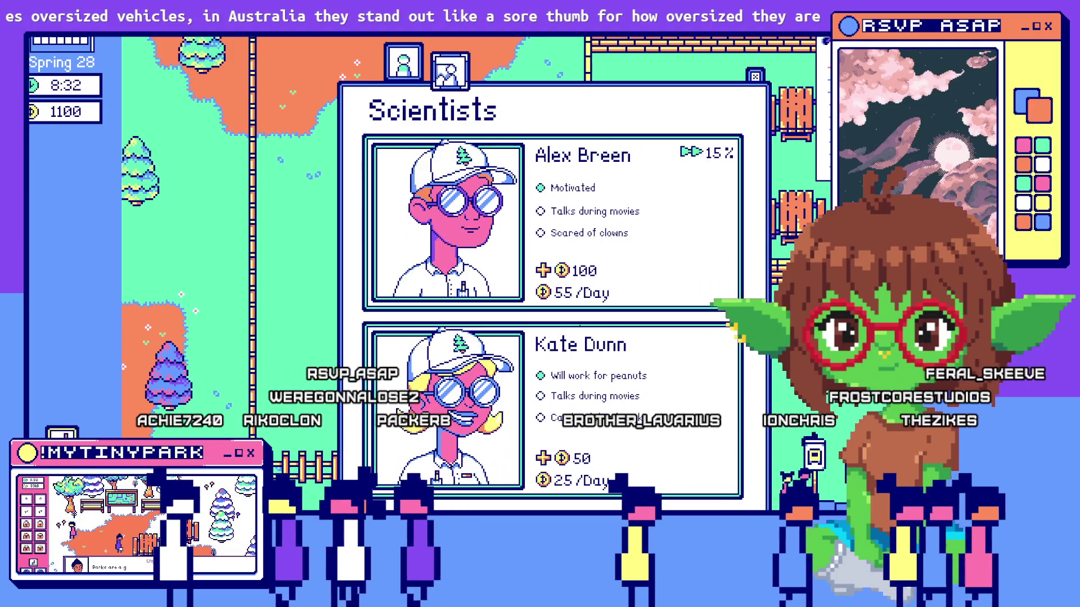
click(415, 59)
click(458, 67)
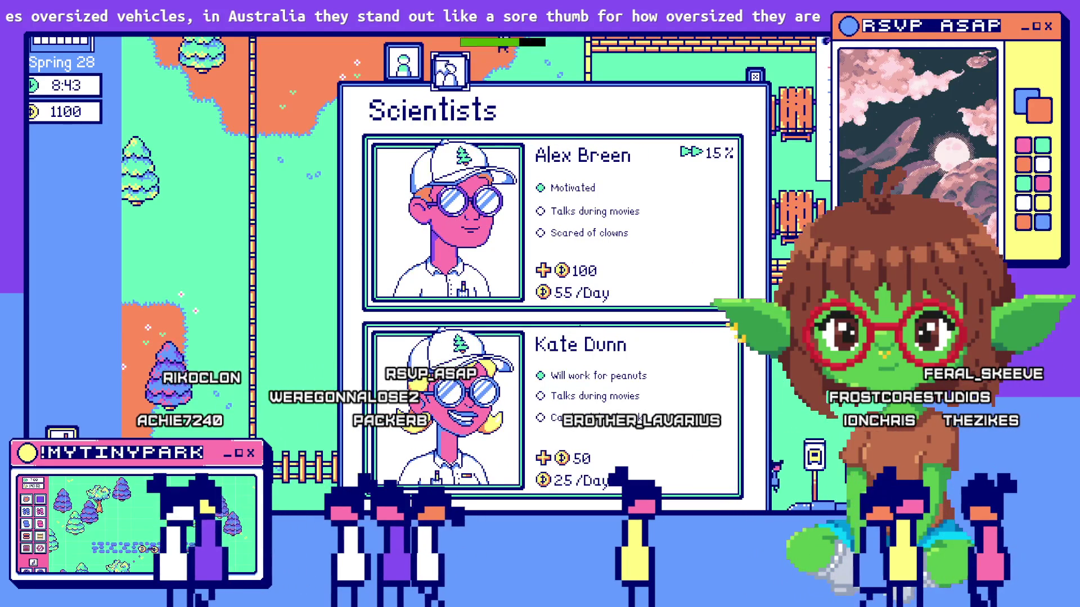
click(400, 61)
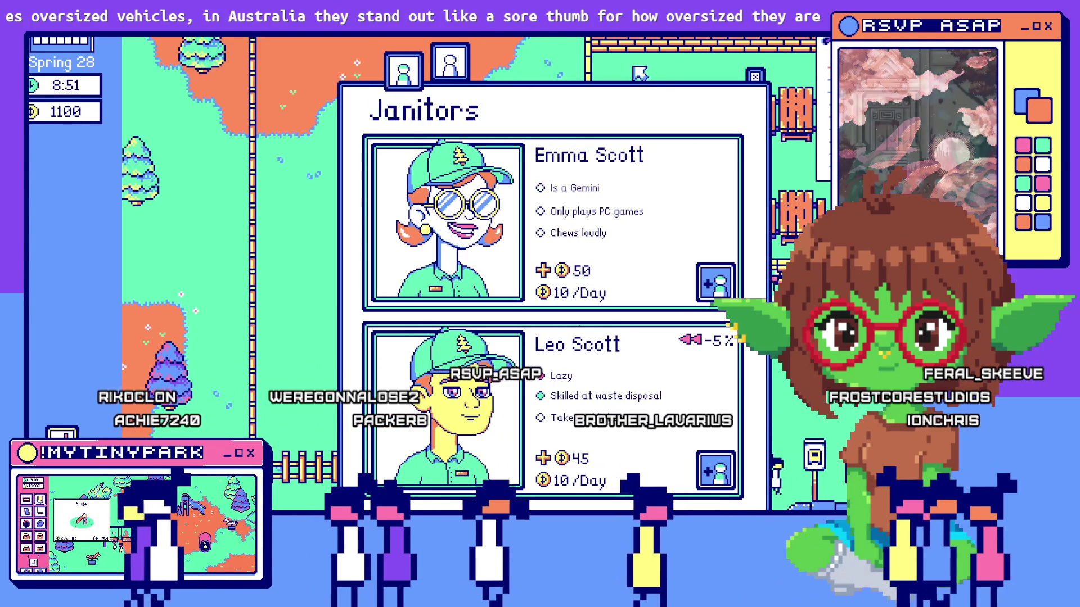
key(Escape)
key(alt+Tab)
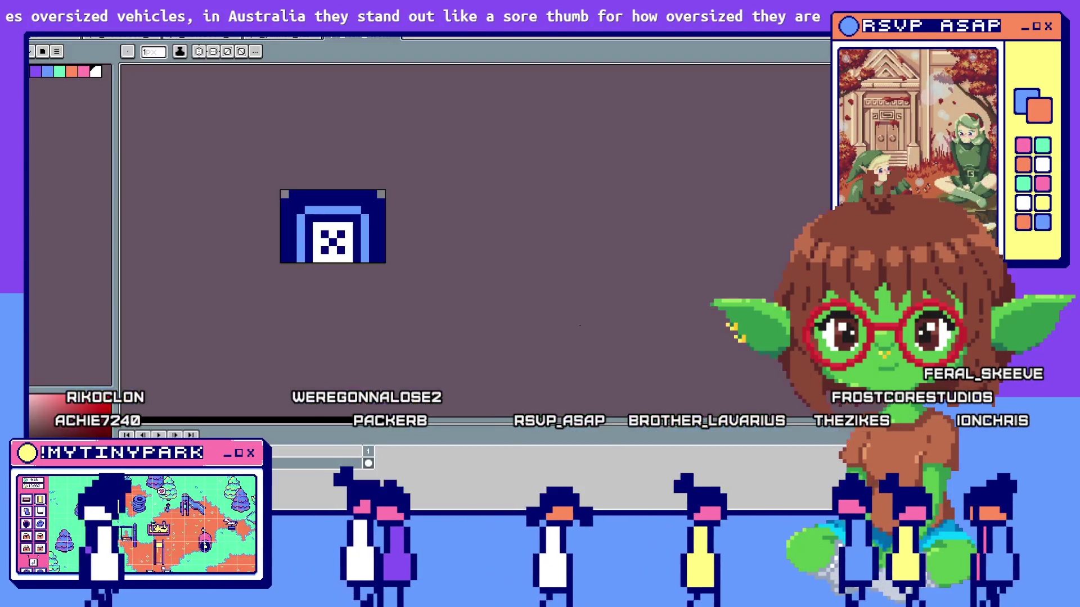
Switch from the sprite editor to the browser's Raptor R suspension passage.
key(alt+Tab)
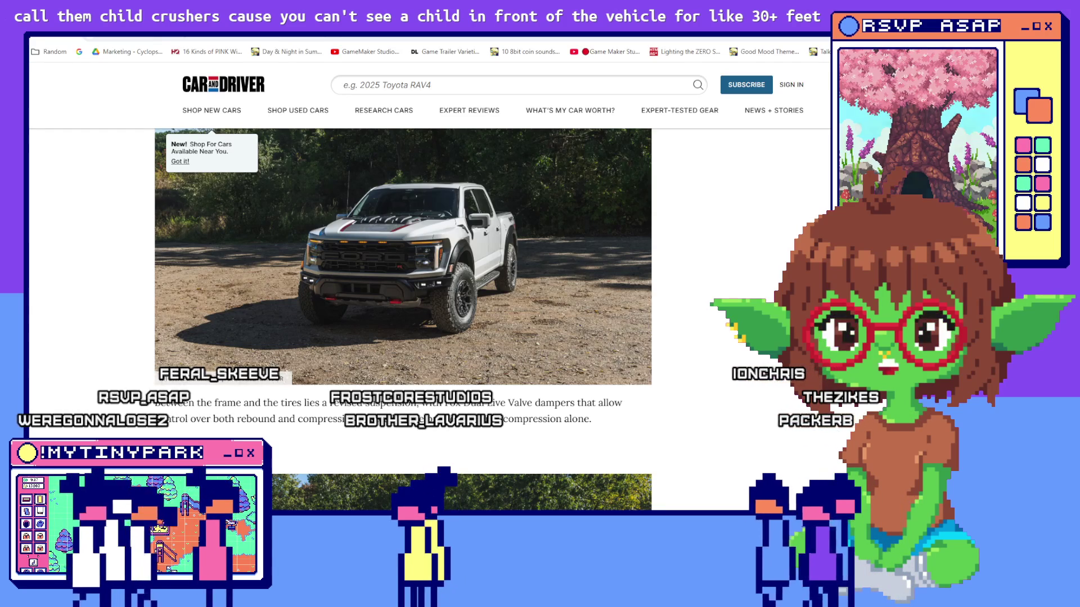
Switch from the browser to the GameMaker debugger showing the game's main-loop log.
key(alt+Tab)
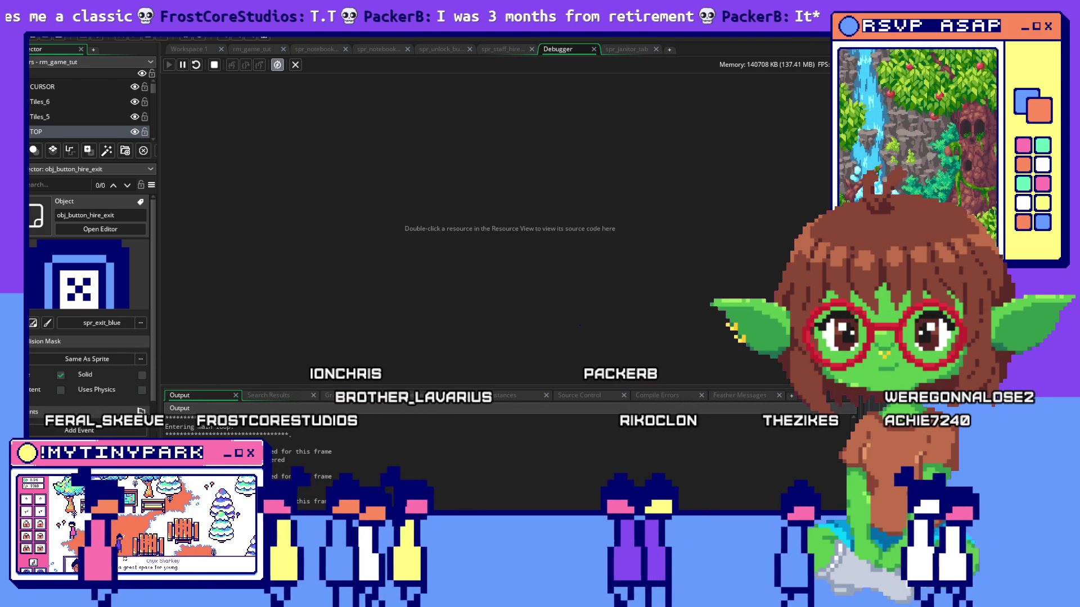
Cycle past the sprite editor to bring the running My Tiny Park game forward.
key(alt+Tab)
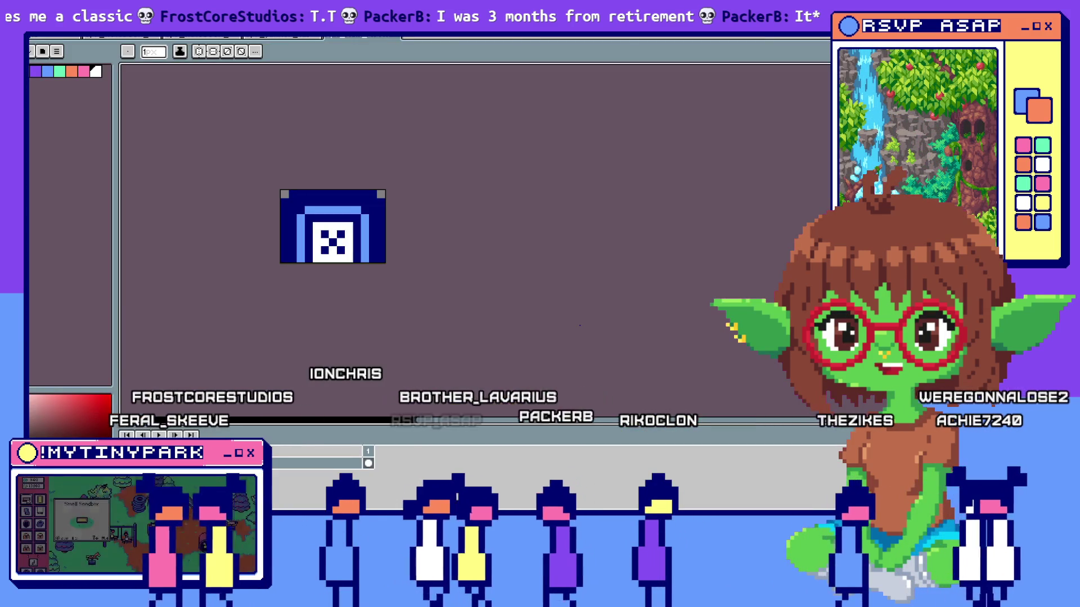
key(alt+Tab)
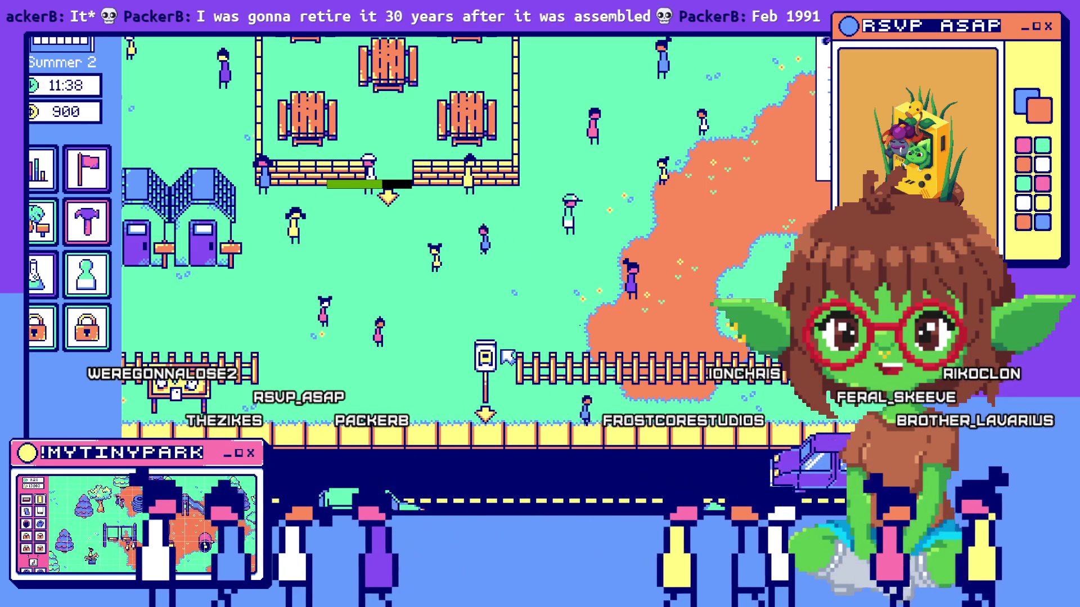
Pan the park view up, left, then slightly down to frame the fenced picnic area.
key(Up)
key(Left)
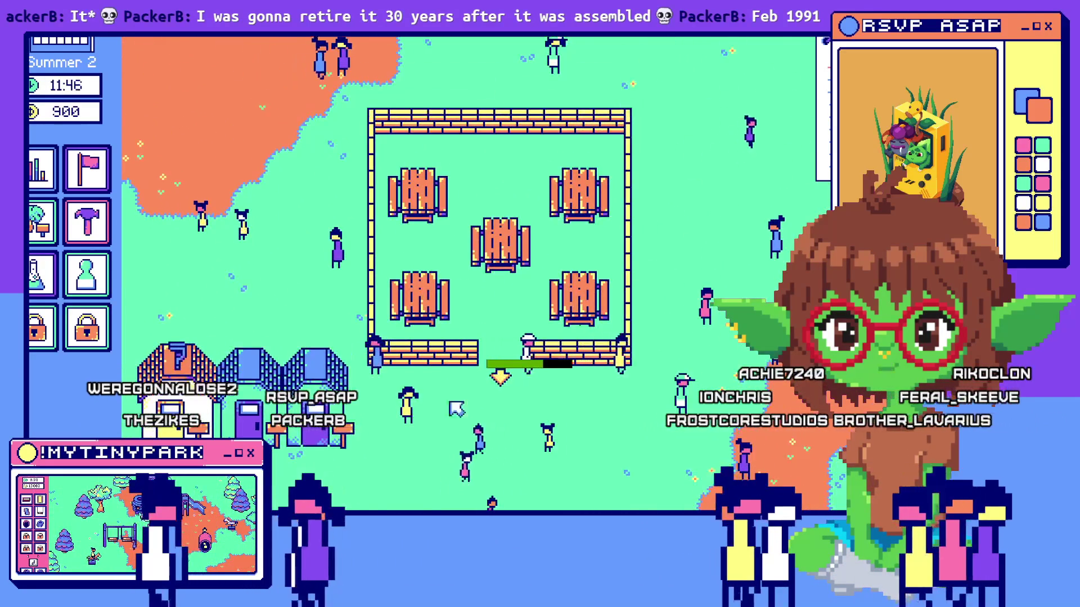
key(Down)
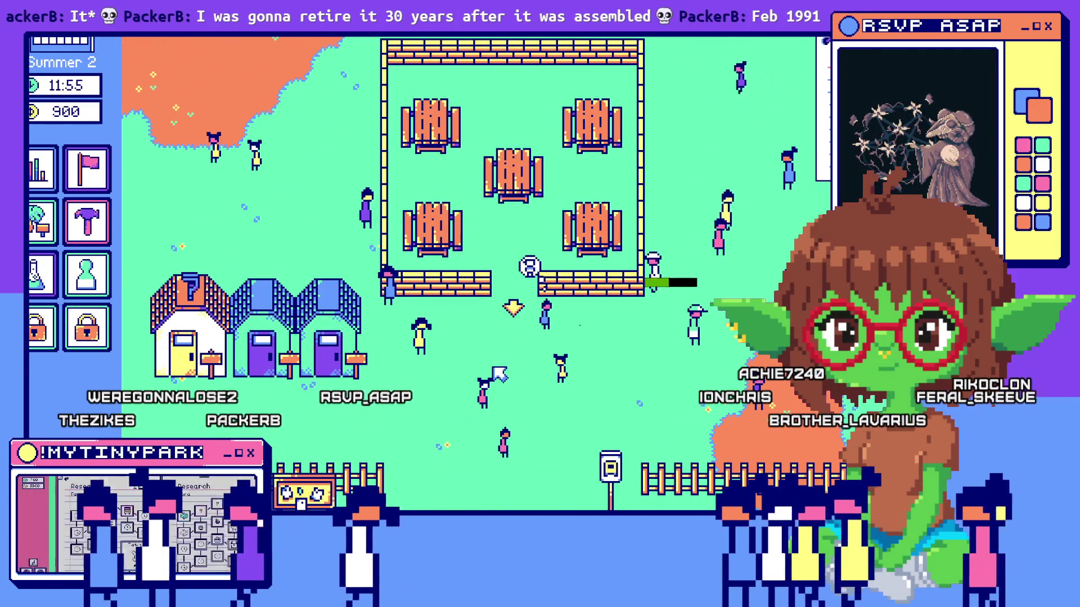